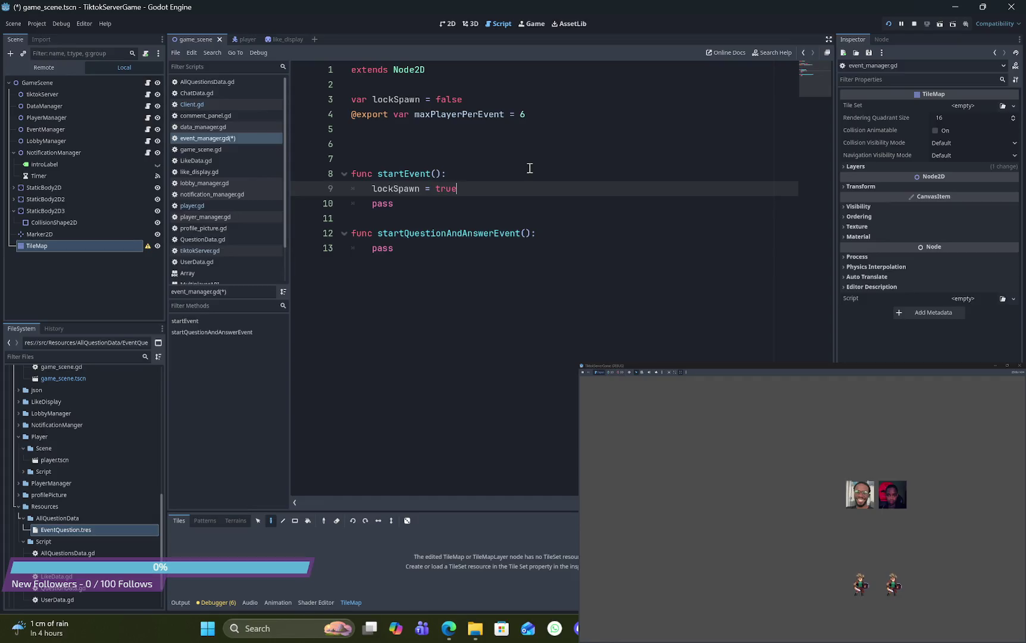
Step: Return to the Godot editor and open the player scene's player.gd script
left_click(529, 169)
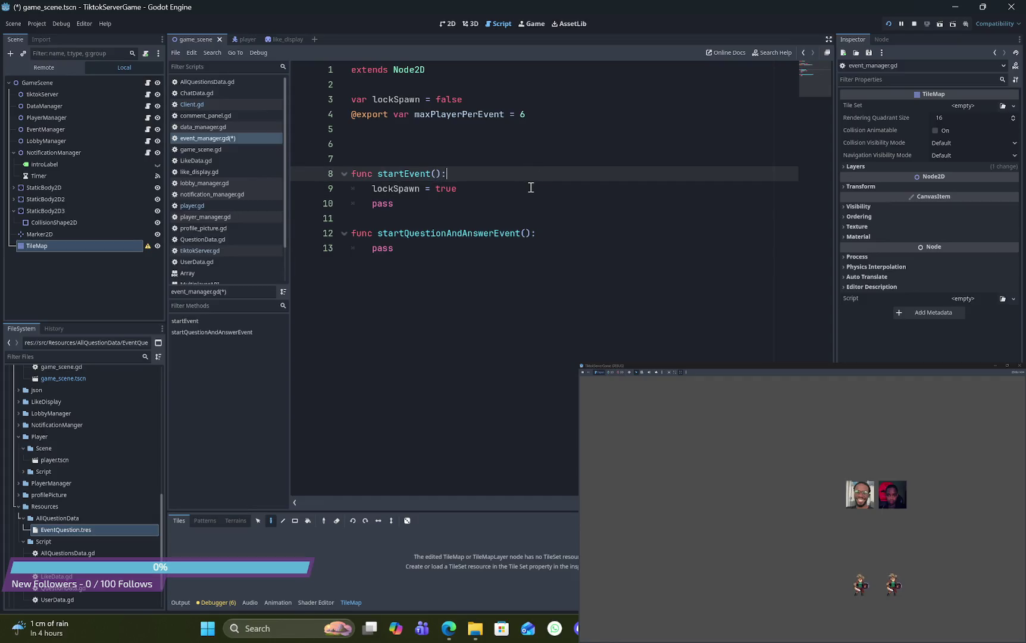
left_click(529, 194)
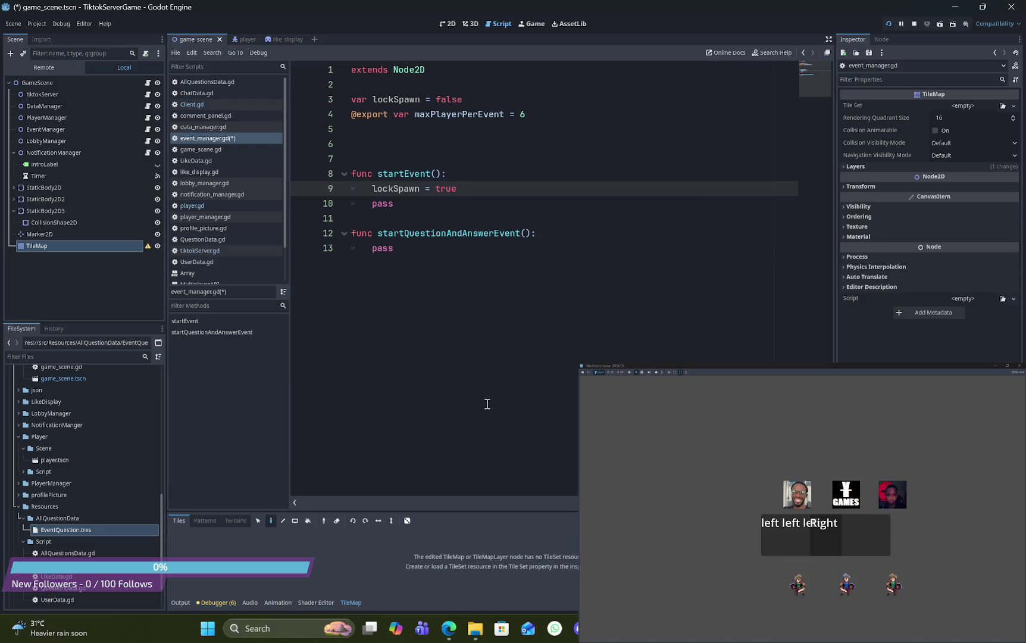
key("alt+Tab")
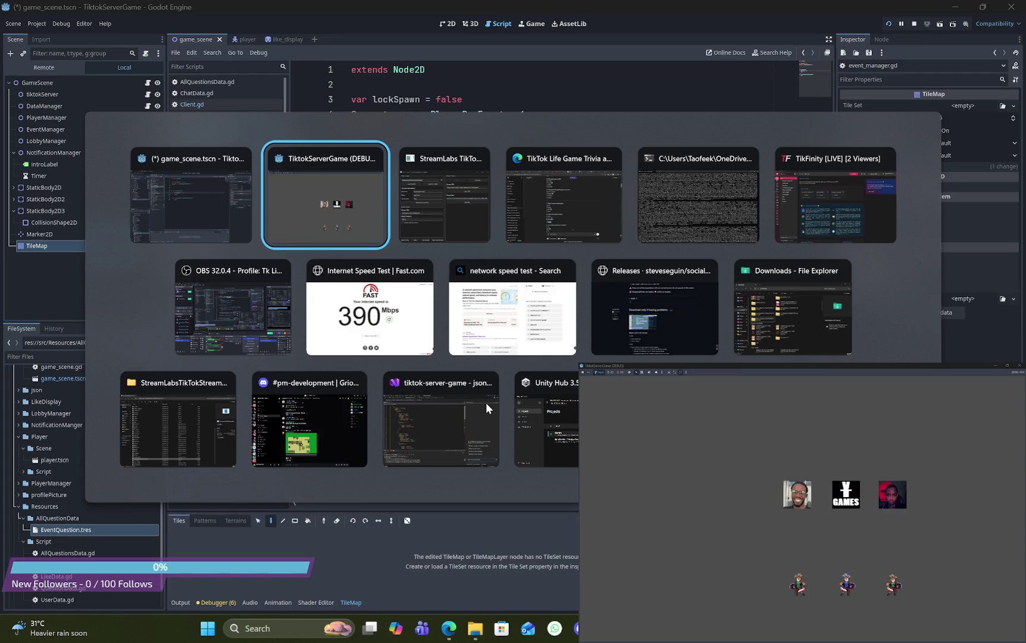
left_click(218, 210)
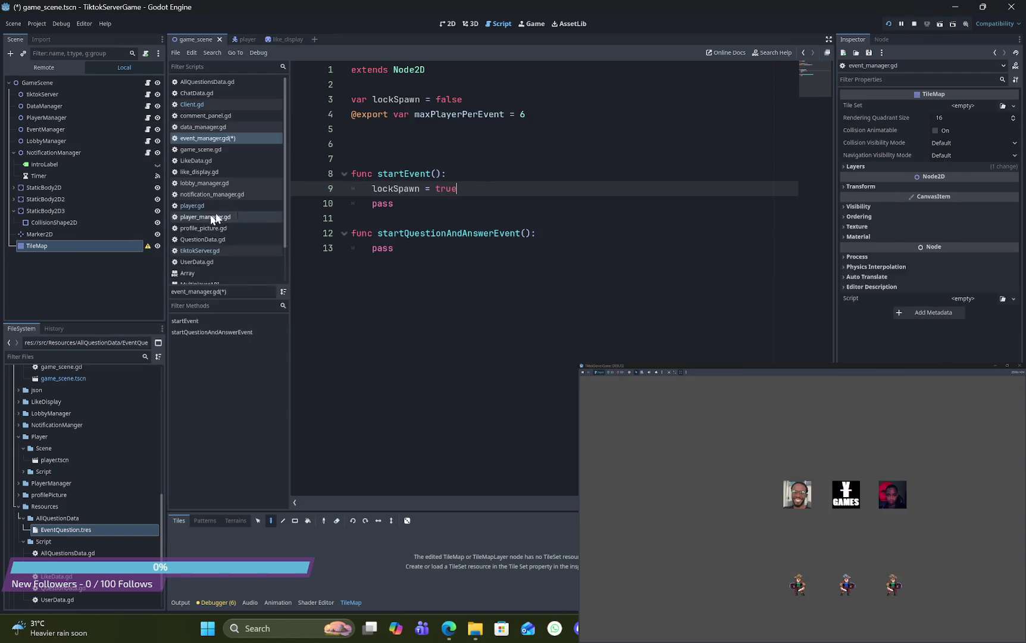
left_click(280, 36)
left_click(233, 38)
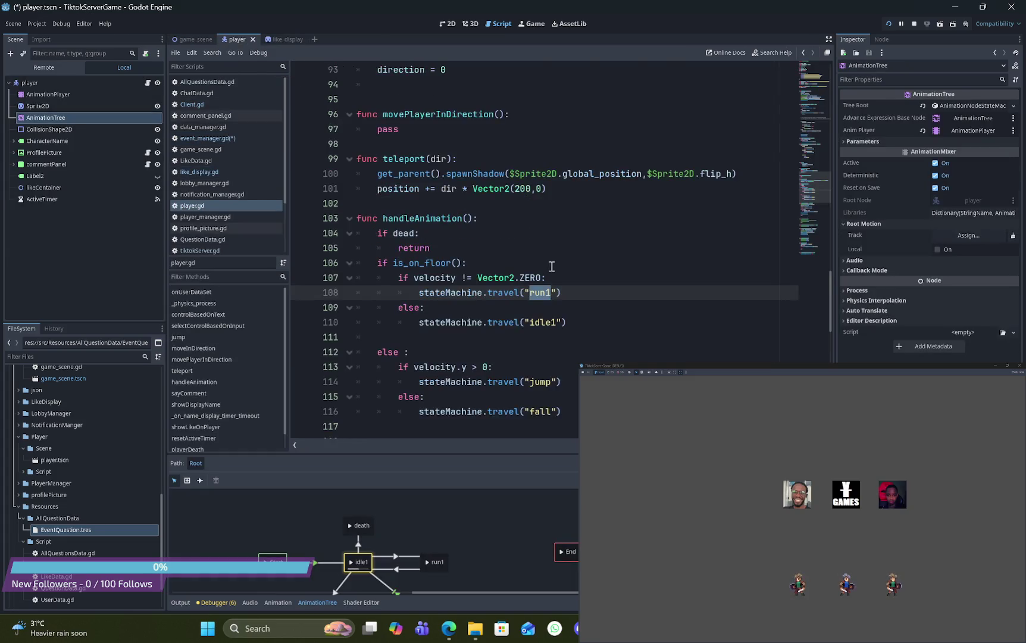
Step: Jump to the selectControlBasedOnInput definition, then scroll back to sayComment
scroll(550, 274, "down", 6)
scroll(551, 266, "down", 1)
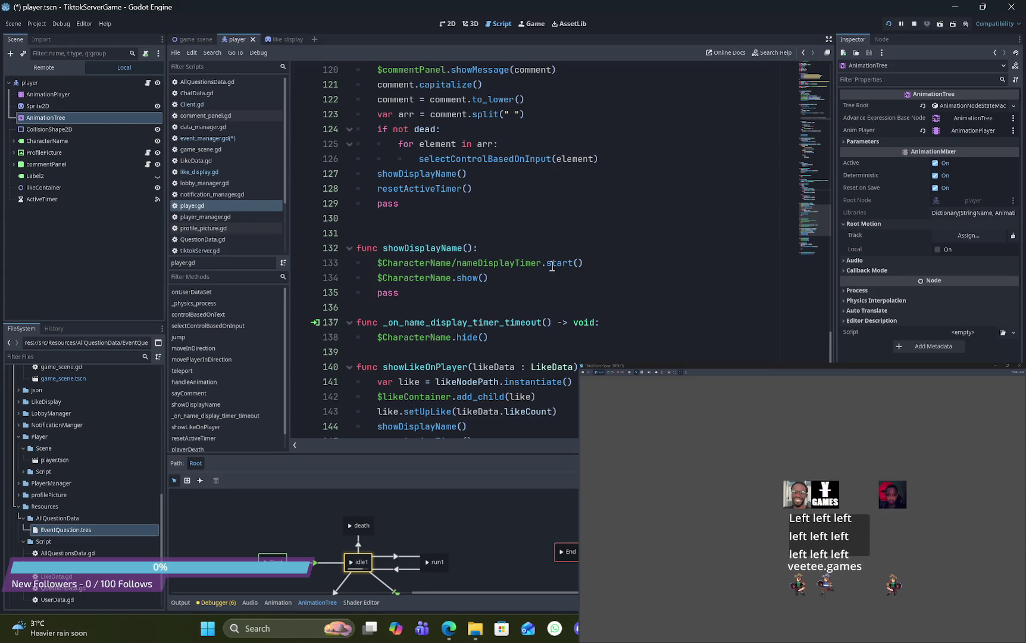
left_click(539, 159)
left_click(539, 160, "ctrl")
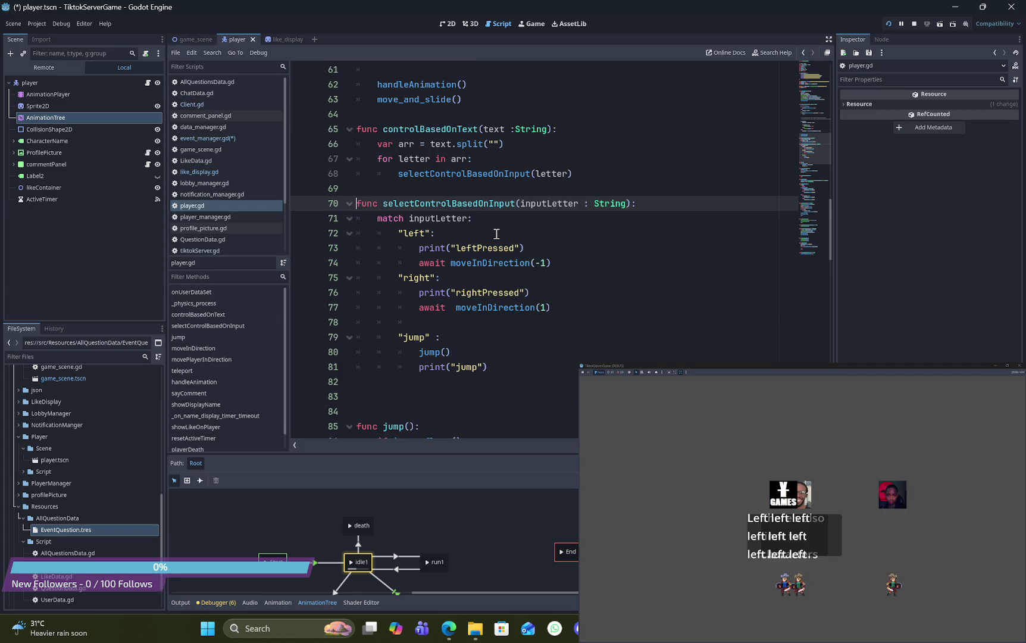
scroll(497, 234, "down", 15)
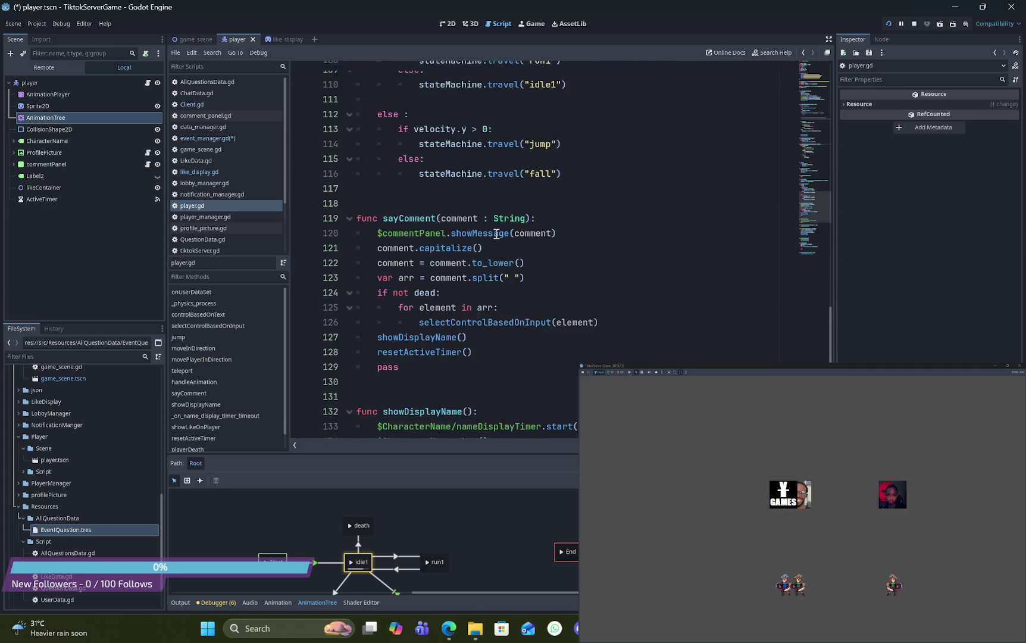
scroll(496, 234, "down", 4)
scroll(496, 234, "up", 1)
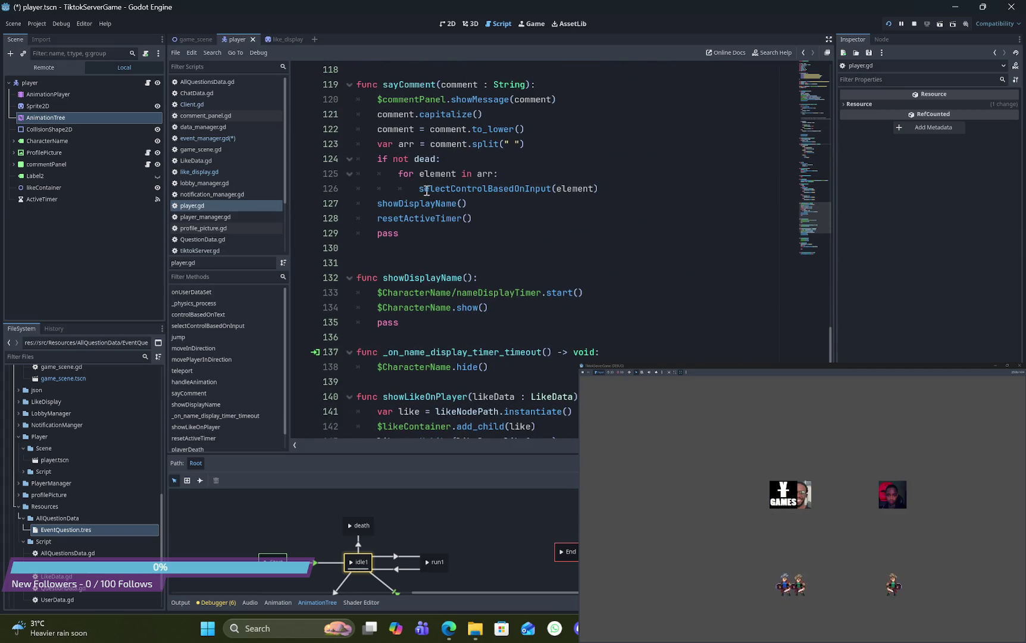
Step: Insert 'await ' before selectControlBasedOnInput(element) on line 126 and save player.gd
left_click(420, 189)
type("aq")
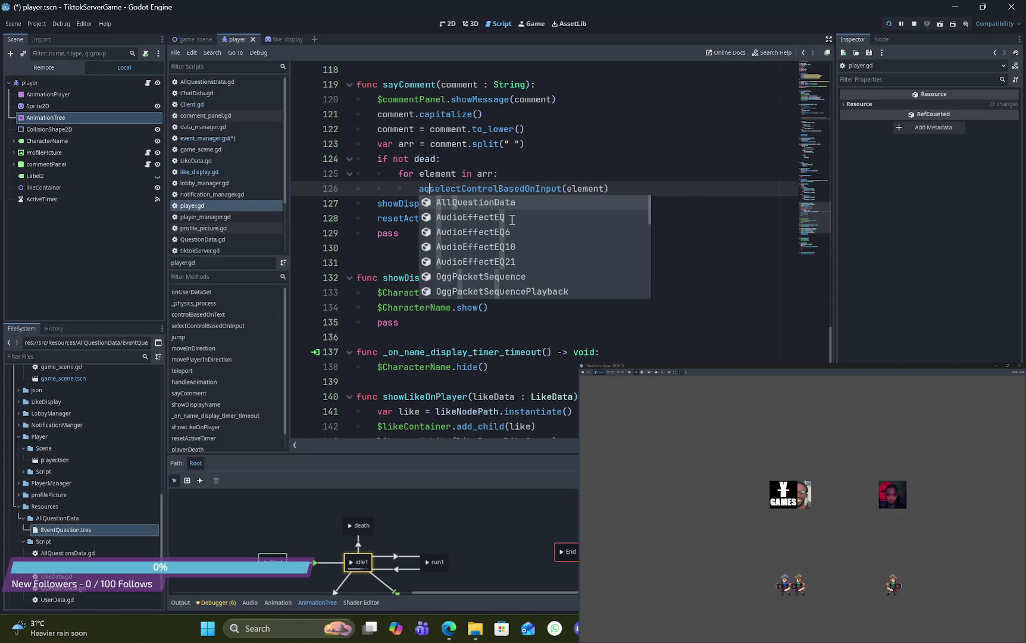
type("ai")
key("BackSpace")
key("BackSpace")
key("BackSpace")
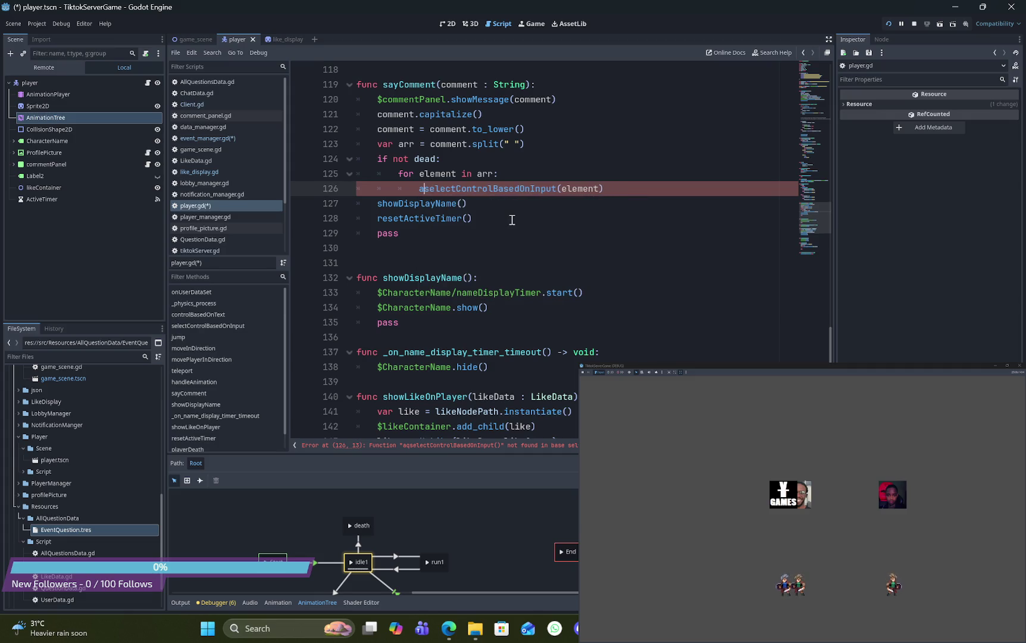
type("wit")
key("BackSpace")
key("BackSpace")
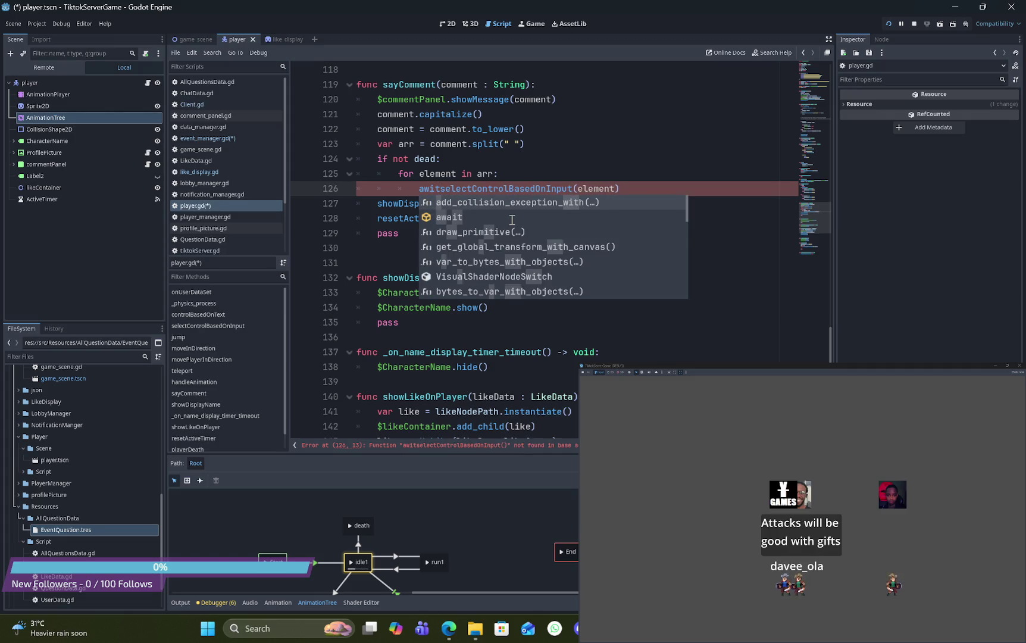
type("ait")
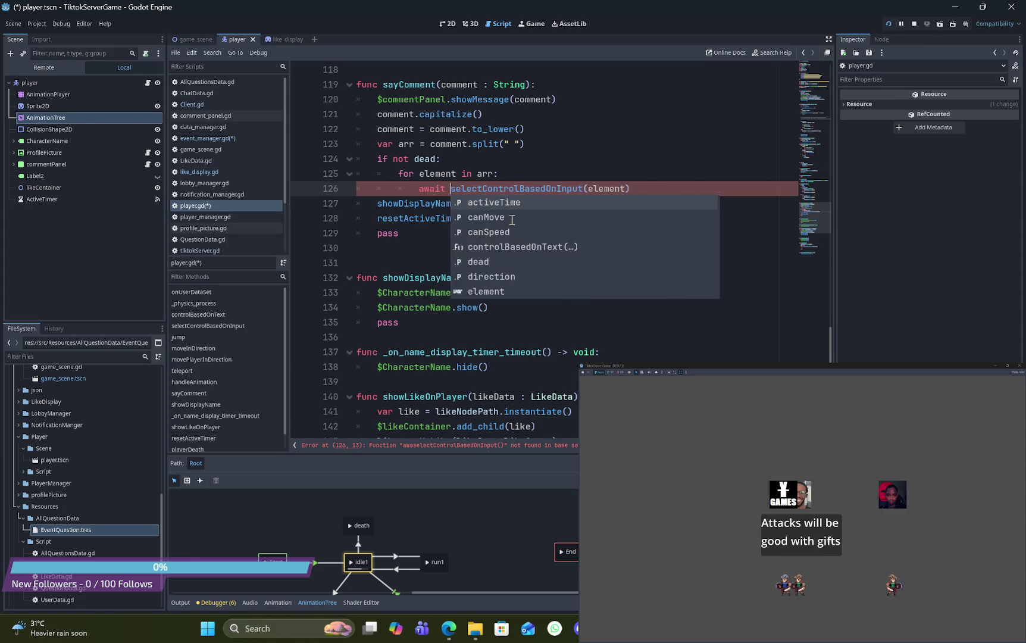
left_click(548, 178)
key("ctrl+s")
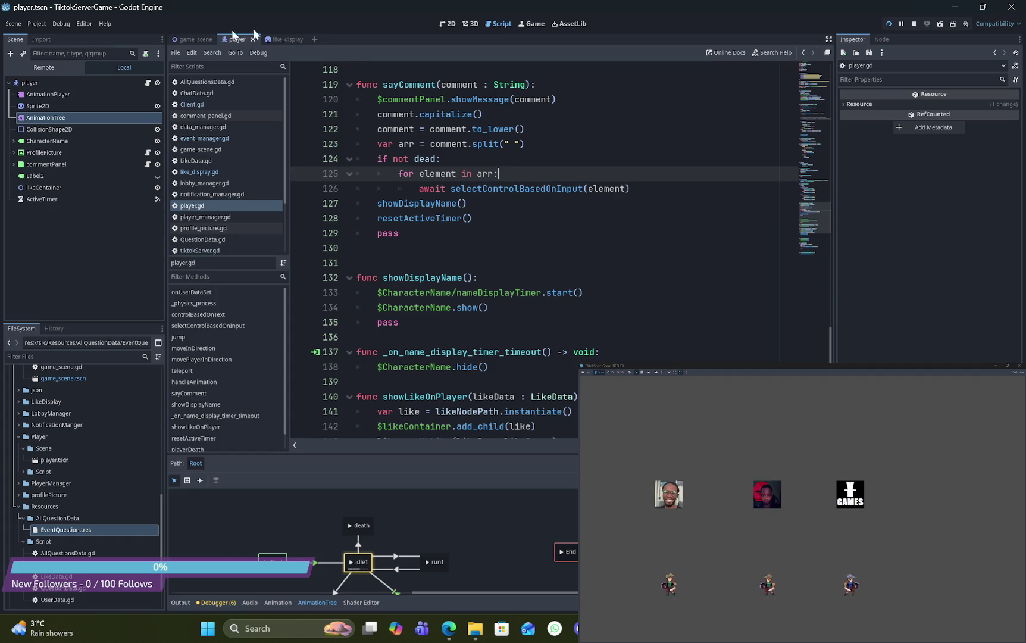
Step: In game_scene, go through tiktokServer.gd and data_manager.gd to Client.gd and select the 'gift' case
left_click(193, 39)
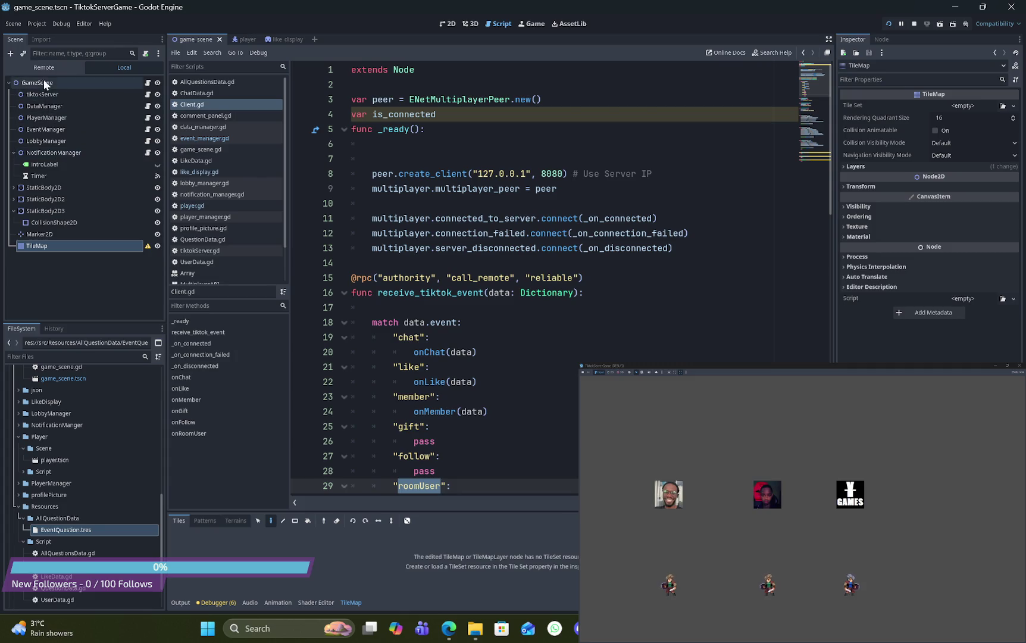
left_click(148, 94)
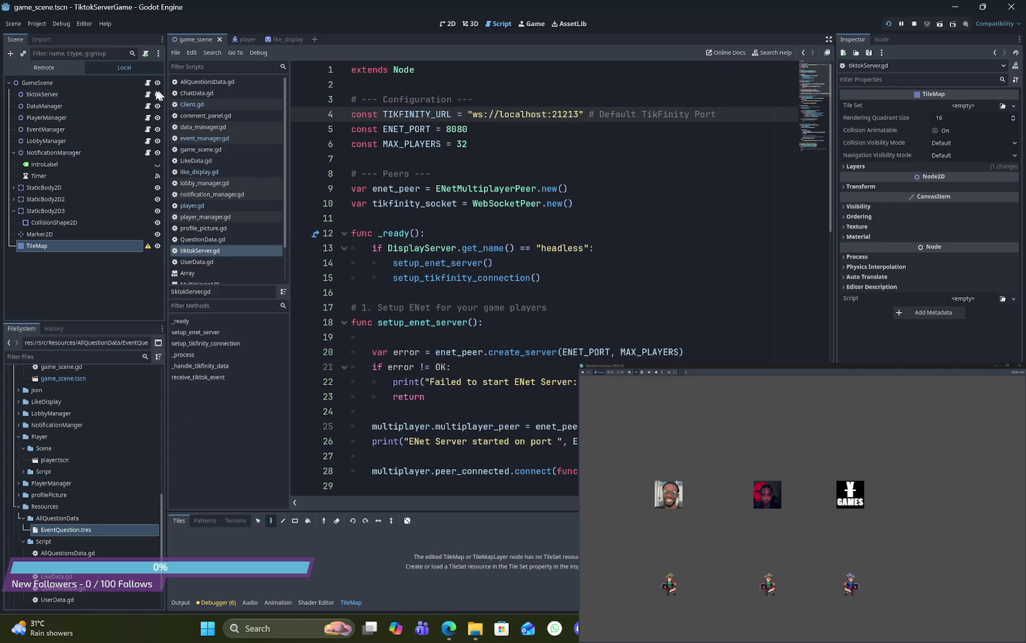
left_click(147, 105)
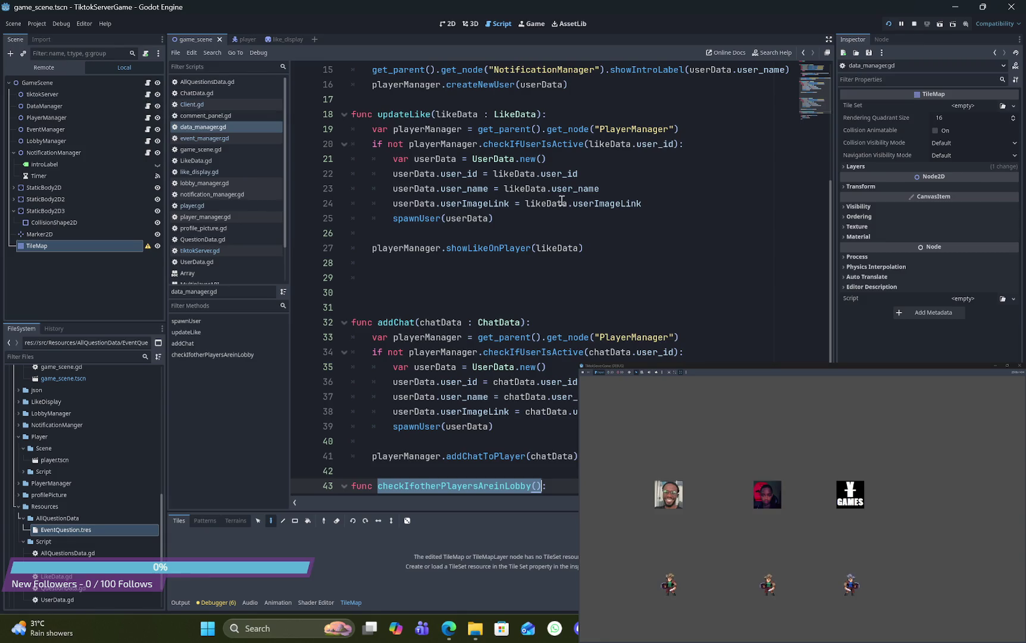
left_click(147, 83)
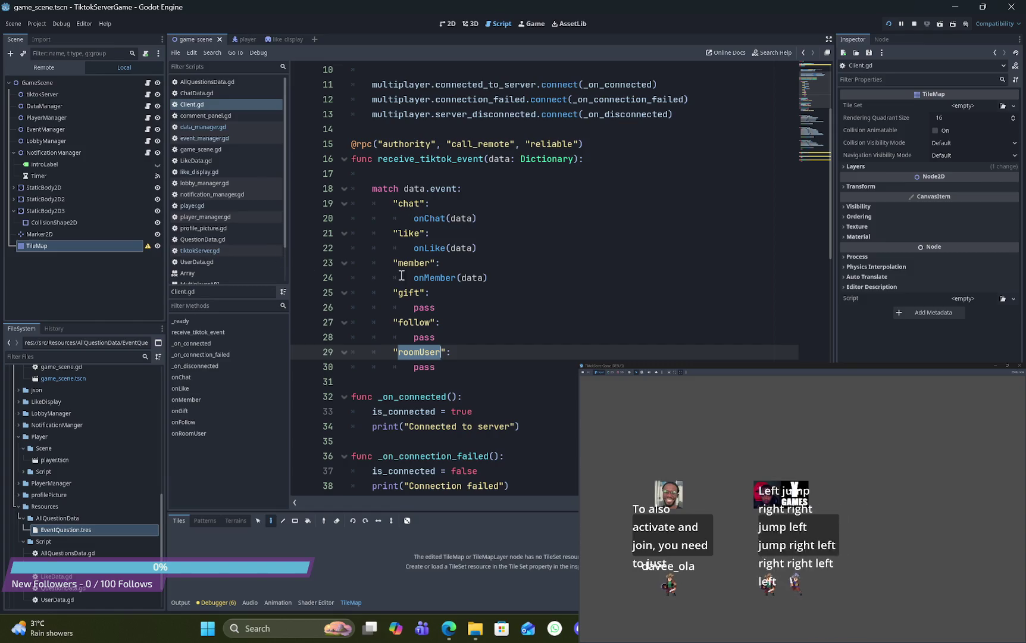
double_click(409, 292)
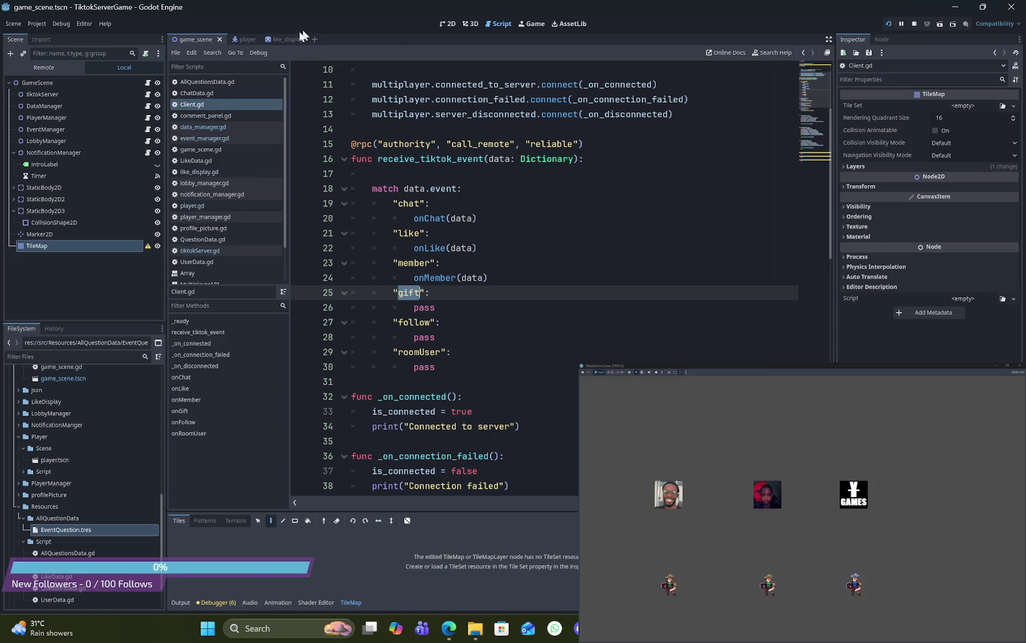
Step: Scroll player.gd and jump to the jump() function definition
left_click(245, 40)
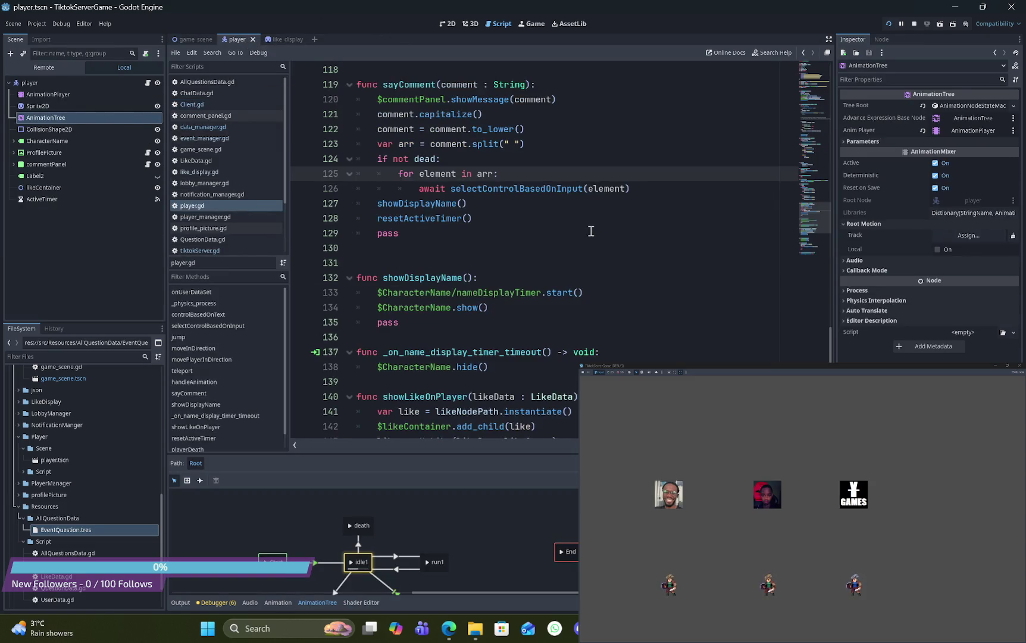
scroll(591, 231, "up", 7)
scroll(591, 231, "up", 17)
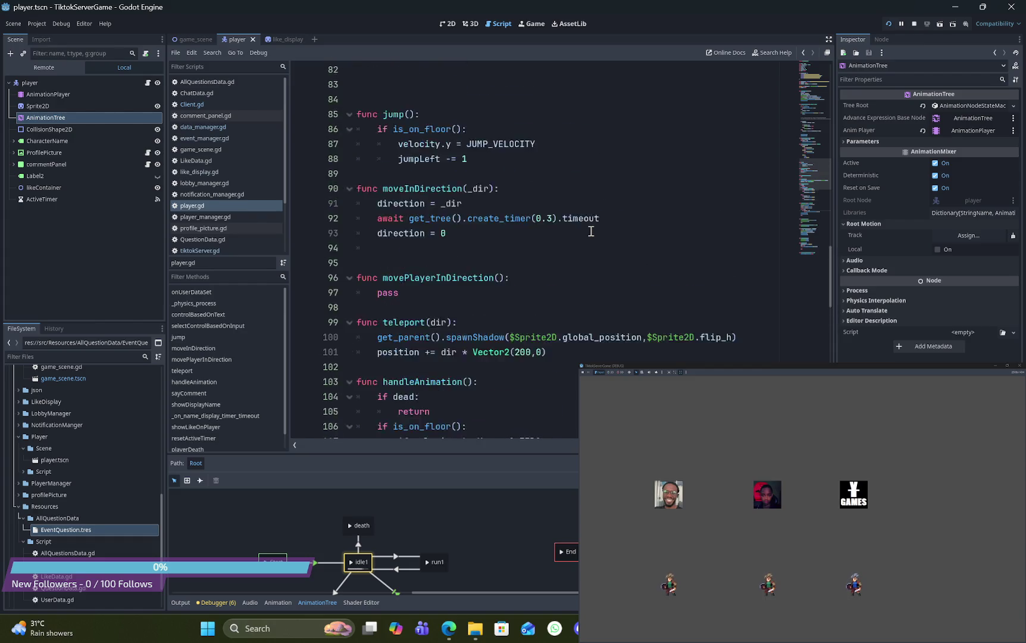
scroll(591, 231, "down", 5)
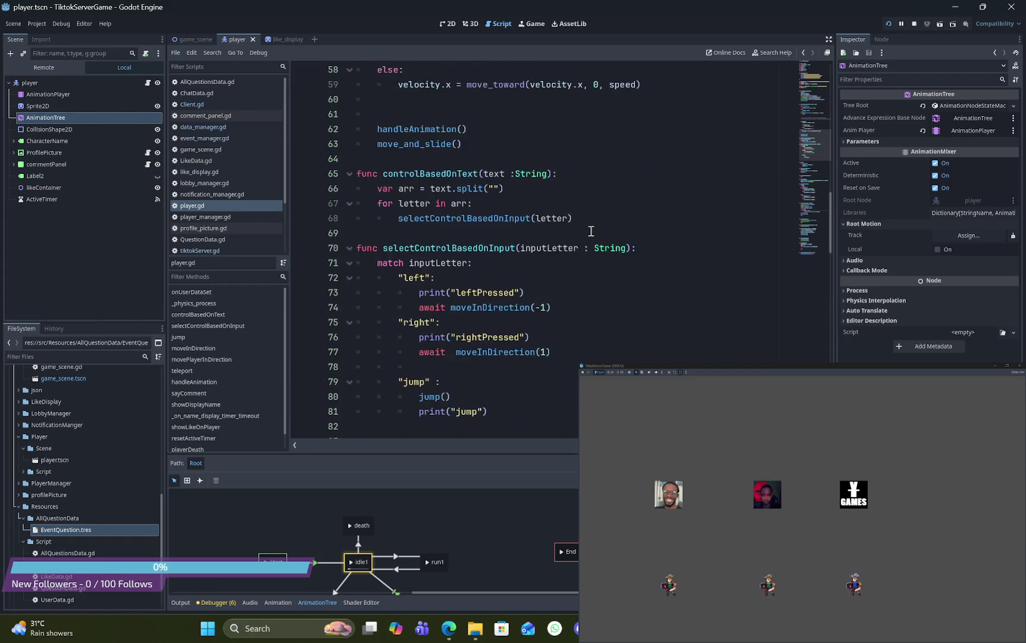
left_click(432, 353, "ctrl")
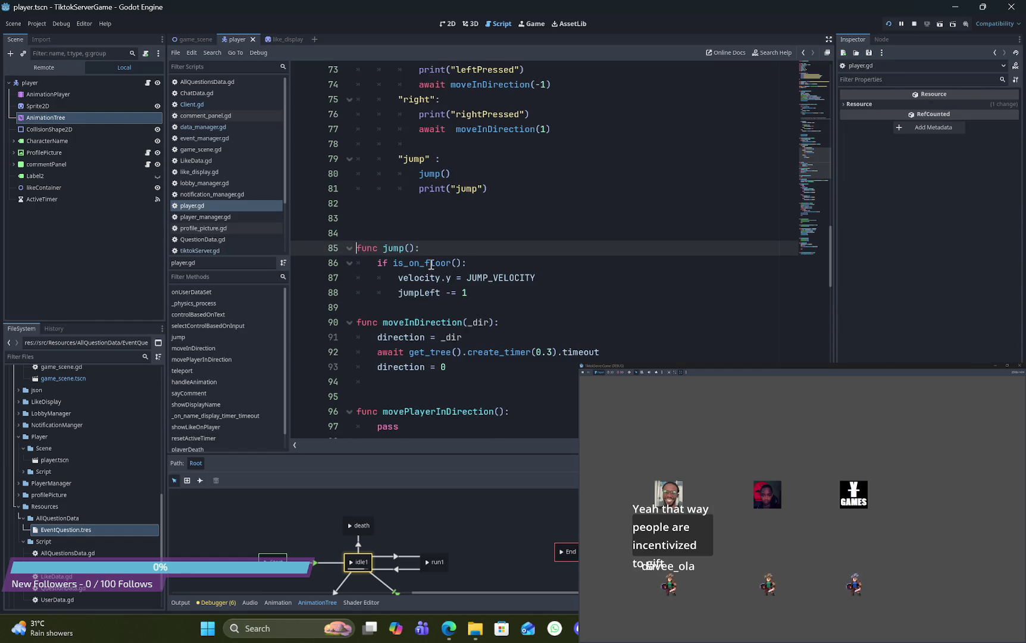
Step: Remove jump()'s is_on_floor check and jumpLeft -= 1 decrement, unindenting its lines, and save
left_click_drag(412, 262, 378, 262)
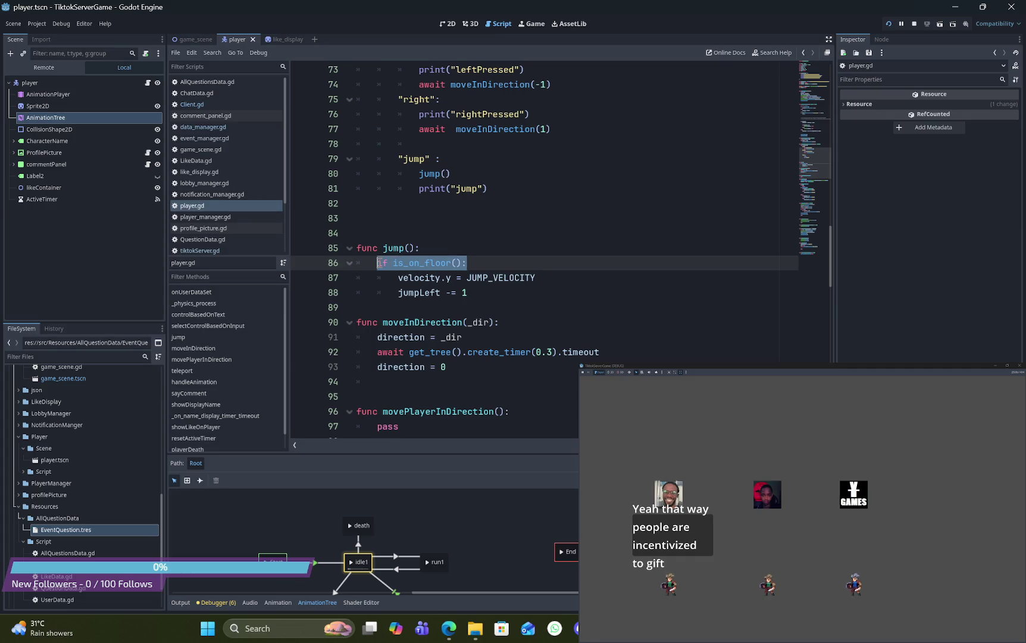
key("BackSpace")
left_click(391, 280)
key("BackSpace")
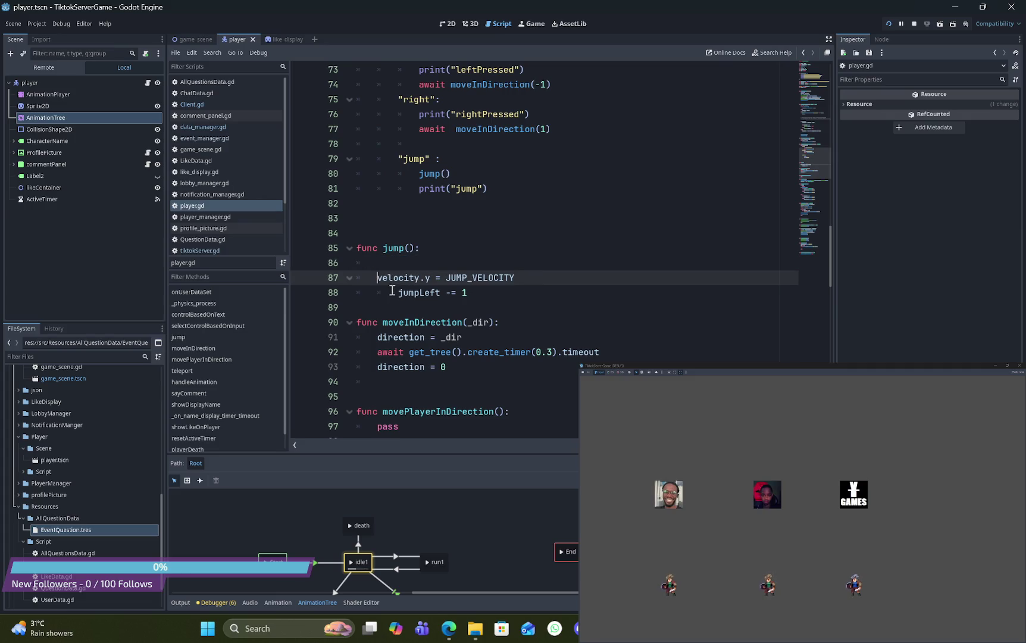
left_click(397, 292)
key("BackSpace")
key("ctrl+s")
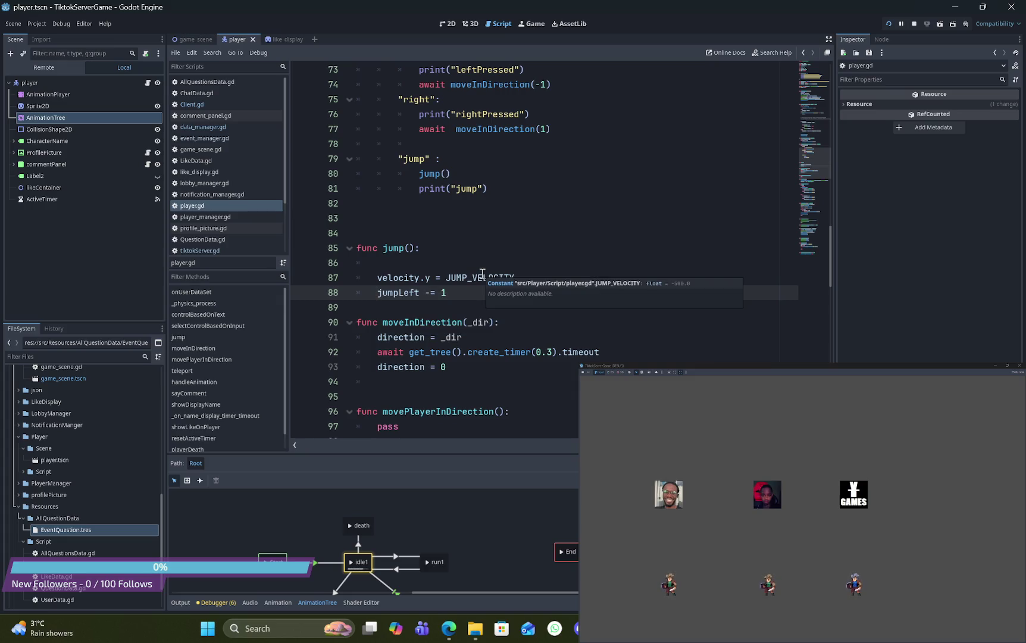
left_click(454, 292)
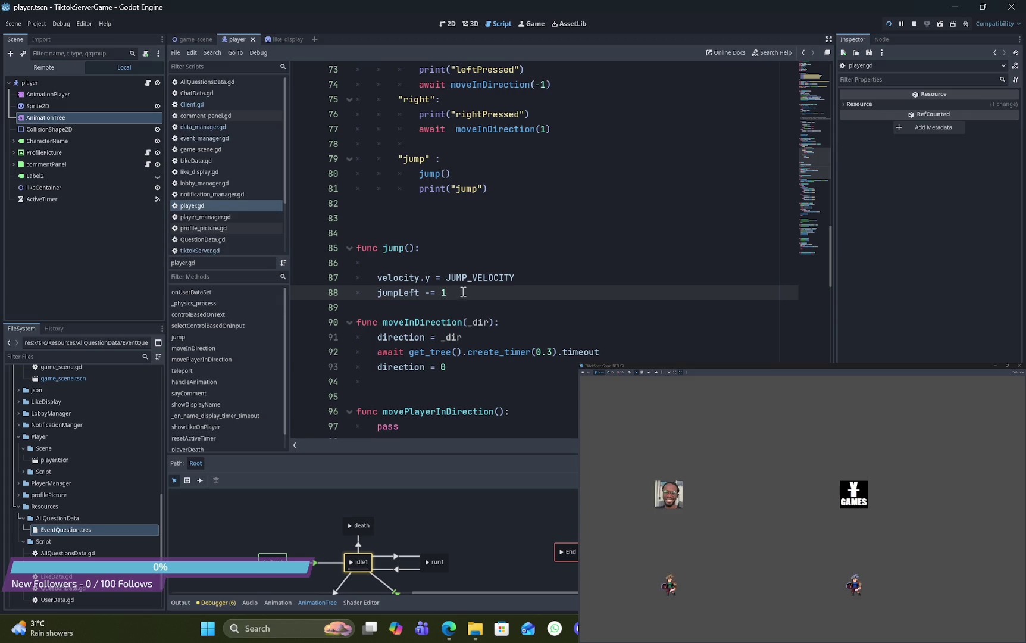
left_click_drag(459, 293, 362, 292)
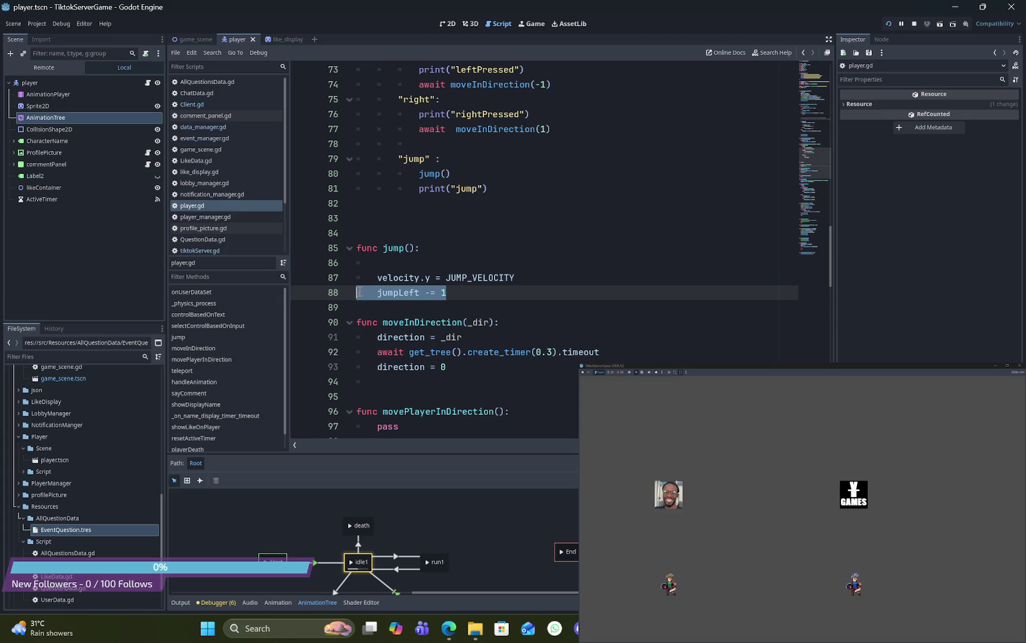
key("BackSpace")
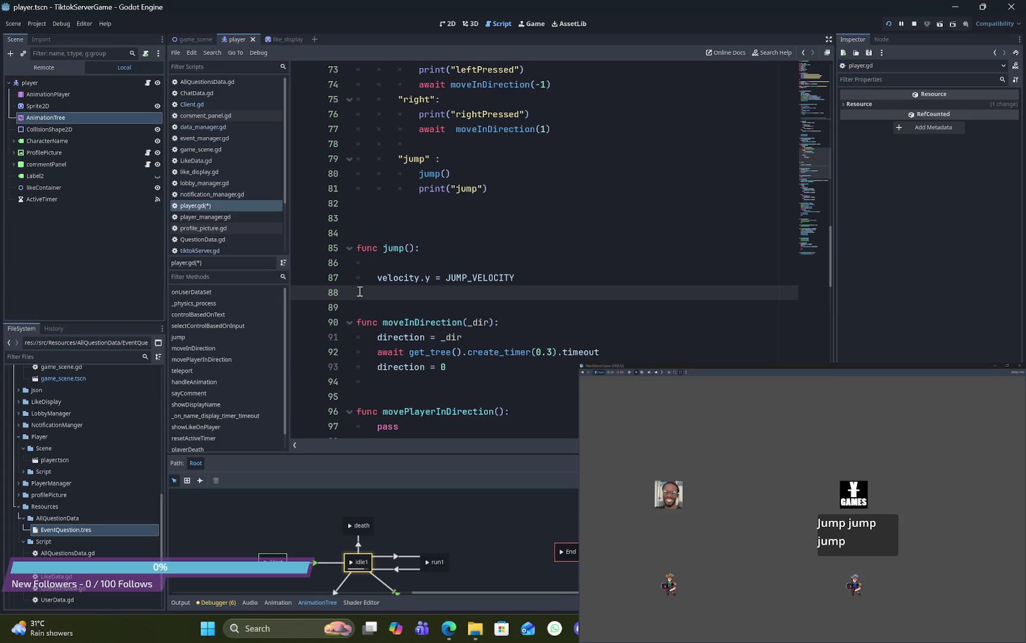
scroll(648, 245, "up", 2)
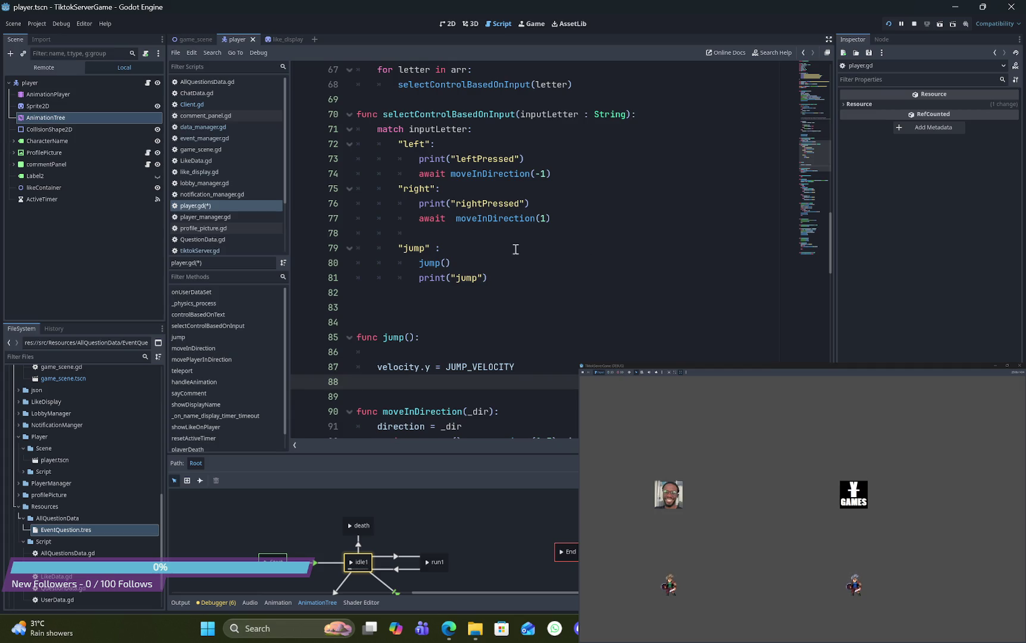
scroll(475, 253, "up", 4)
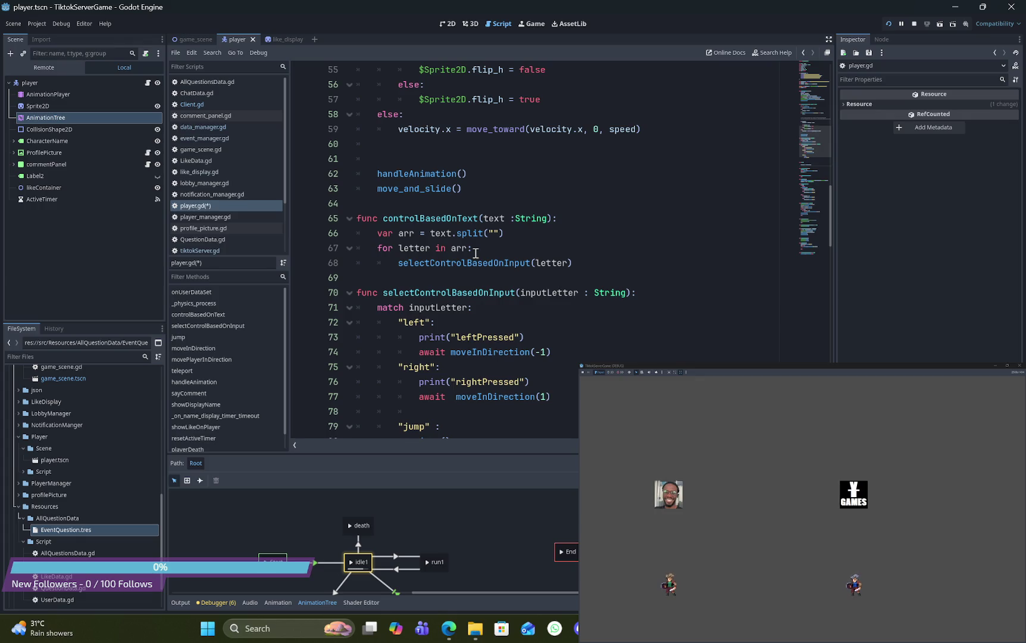
scroll(475, 253, "down", 3)
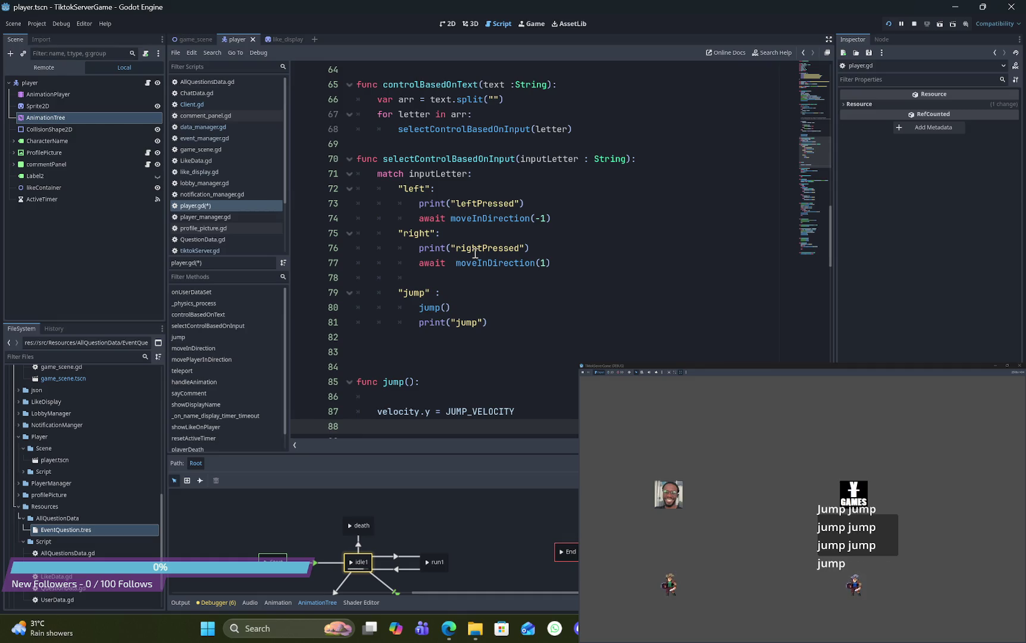
scroll(559, 272, "down", 7)
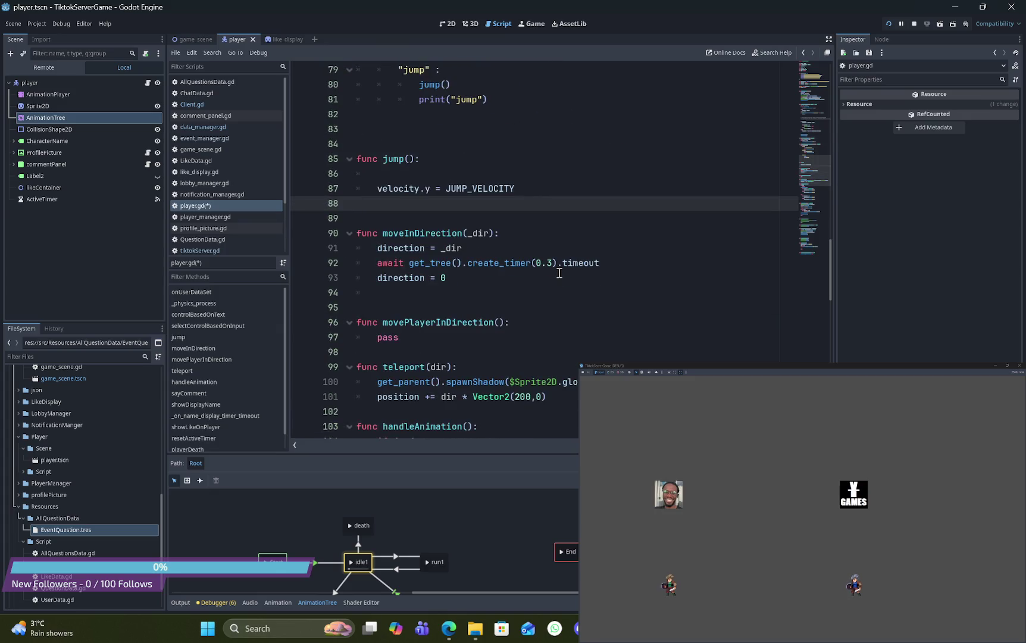
scroll(560, 273, "down", 2)
scroll(560, 273, "up", 3)
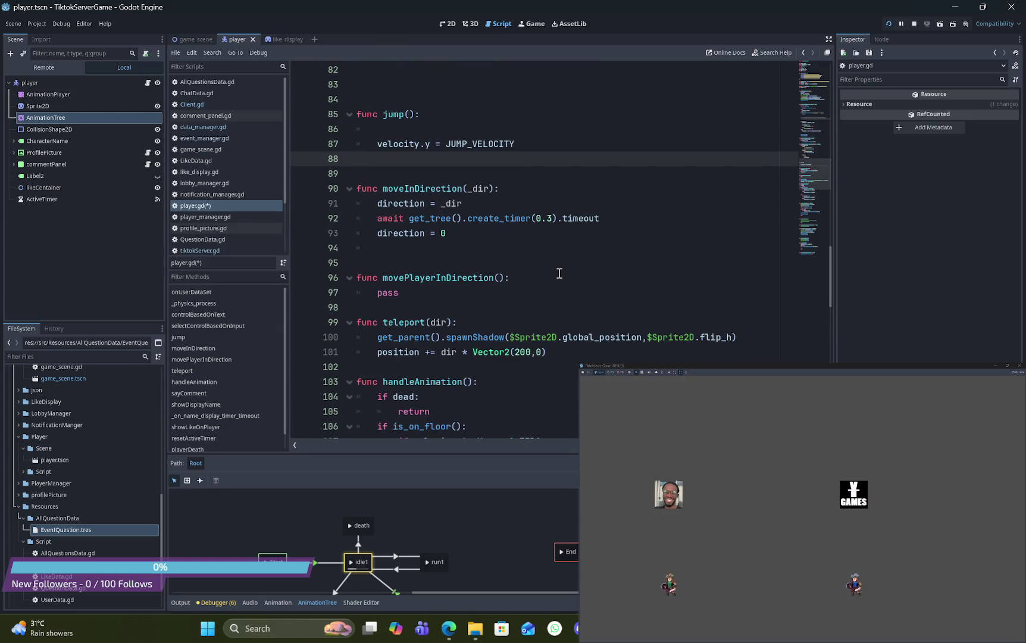
double_click(493, 144)
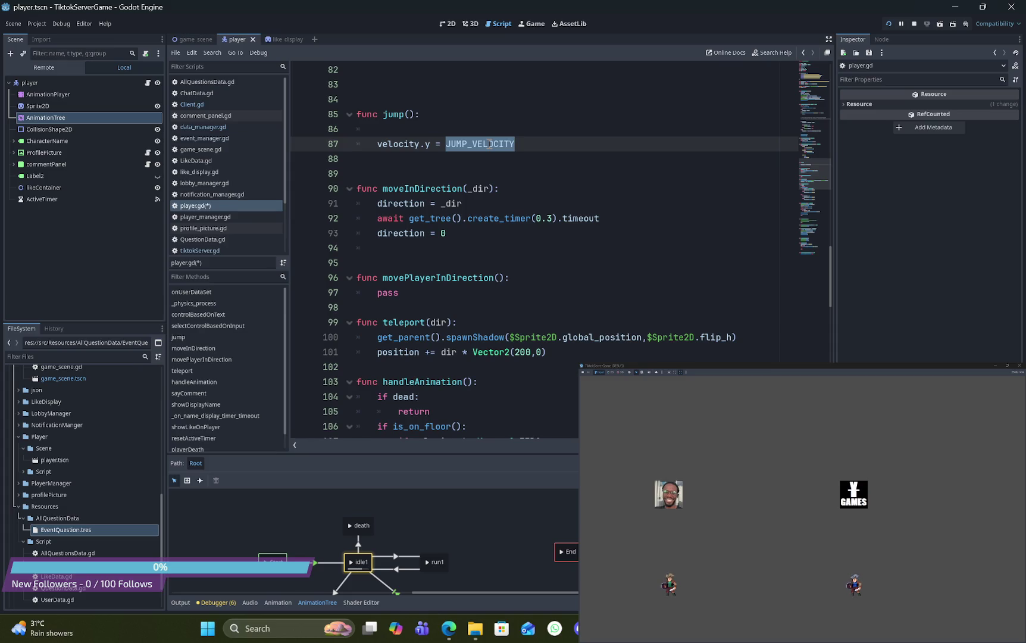
left_click(439, 146)
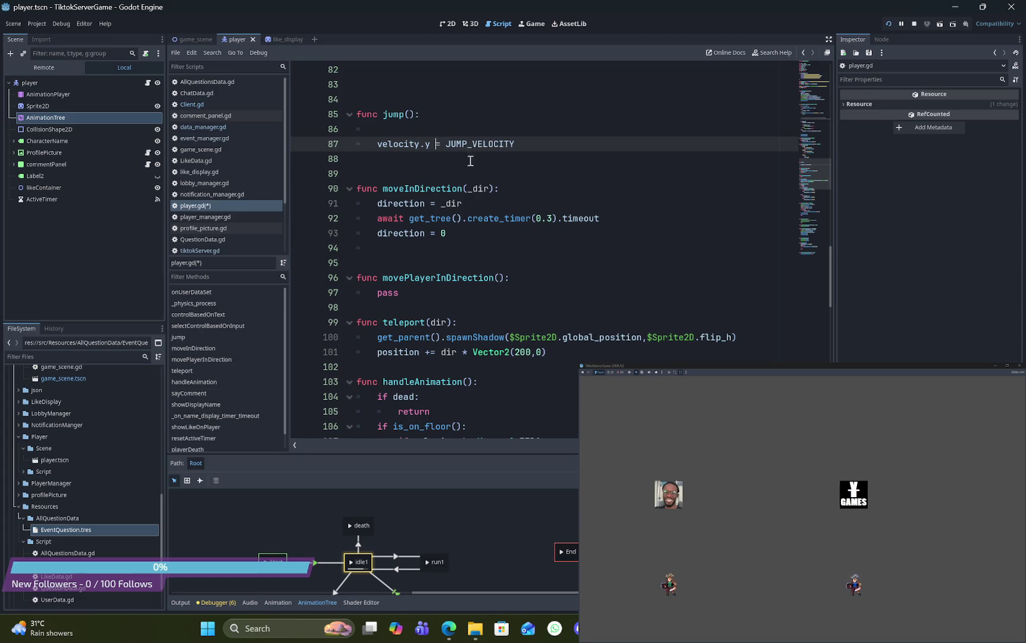
Step: Change line 87 to velocity.y += JUMP_VELOCITY and save player.gd
type("+")
left_click(507, 156)
key("ctrl+s")
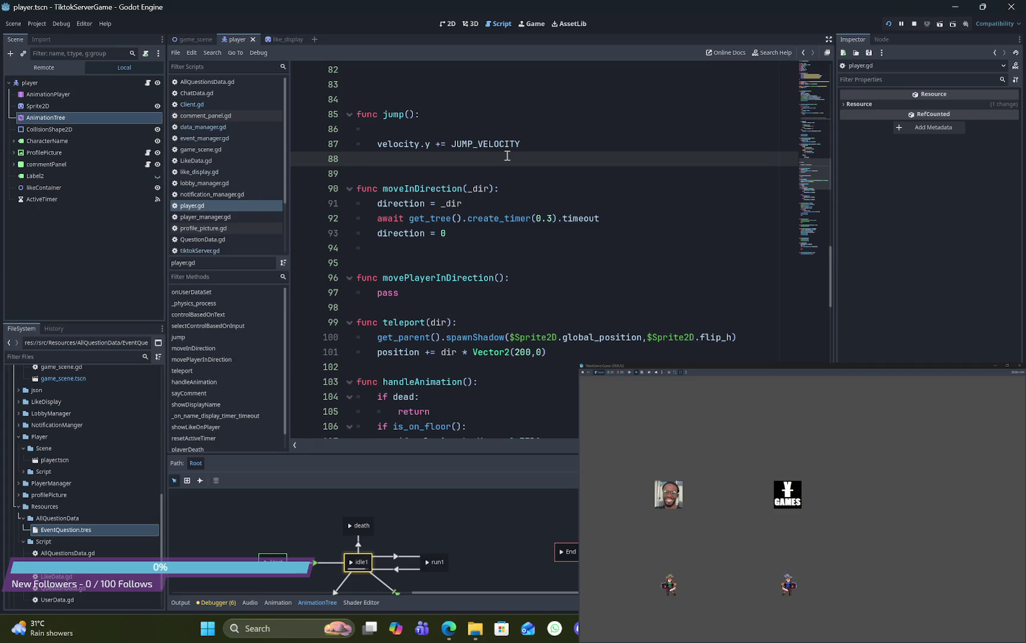
Step: Expand GameScene and PlayerManager in the Remote tree to view the running game's players
left_click(44, 67)
left_click(14, 95)
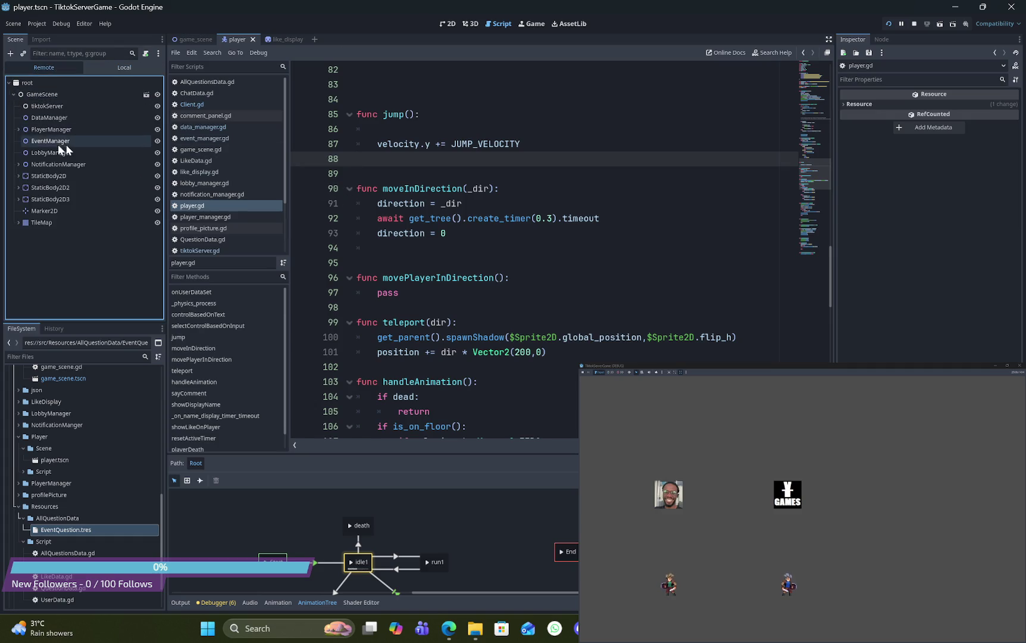
left_click(19, 130)
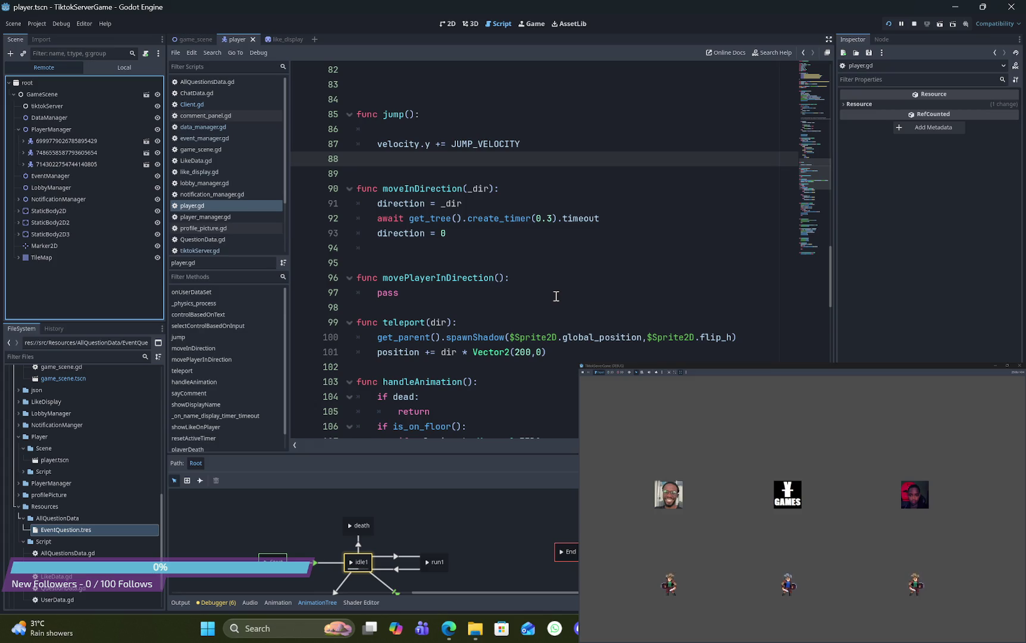
scroll(557, 294, "up", 5)
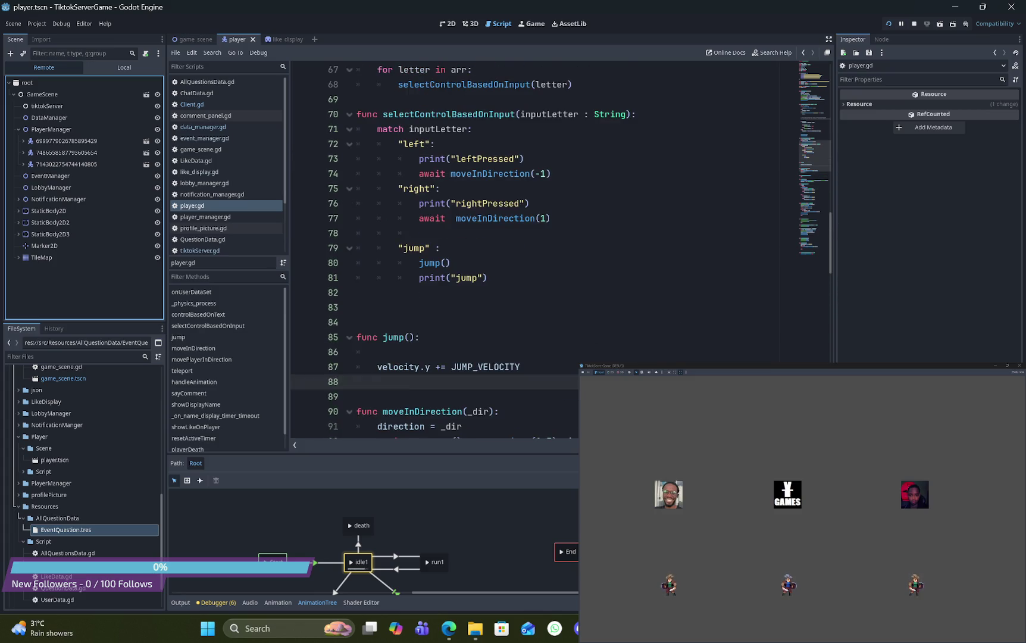
scroll(542, 313, "up", 10)
scroll(542, 313, "down", 6)
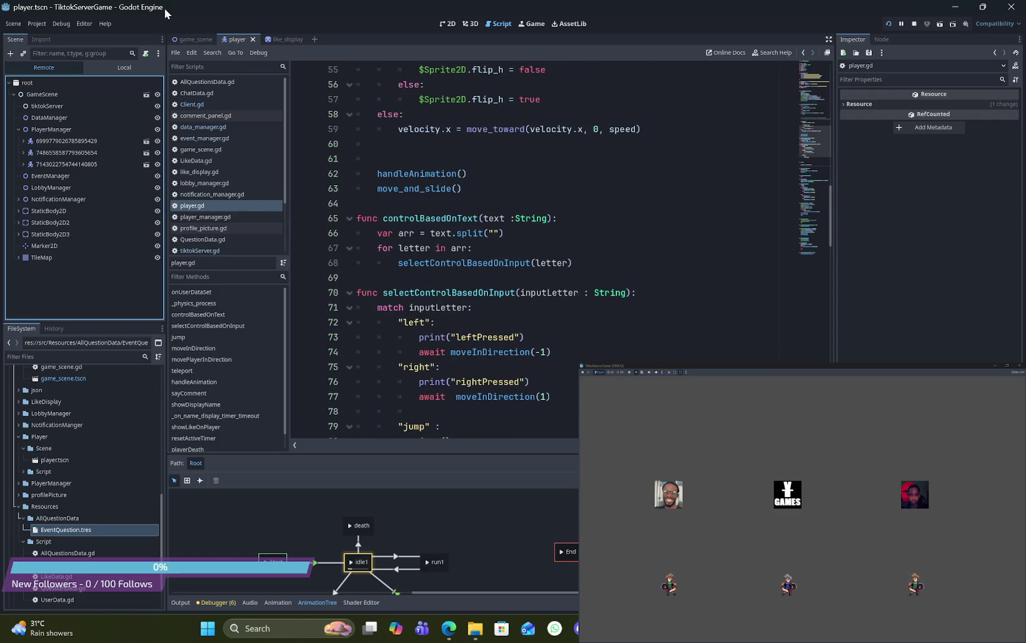
Step: Return to the game scene's Client.gd and select the pass under the gift case
left_click(189, 40)
scroll(424, 209, "down", 6)
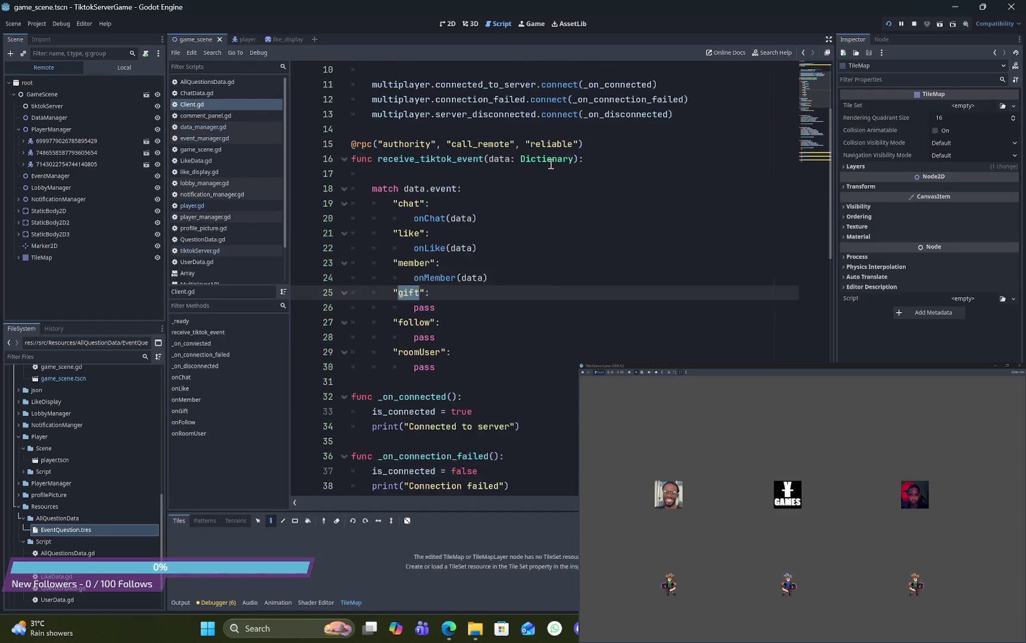
double_click(430, 175)
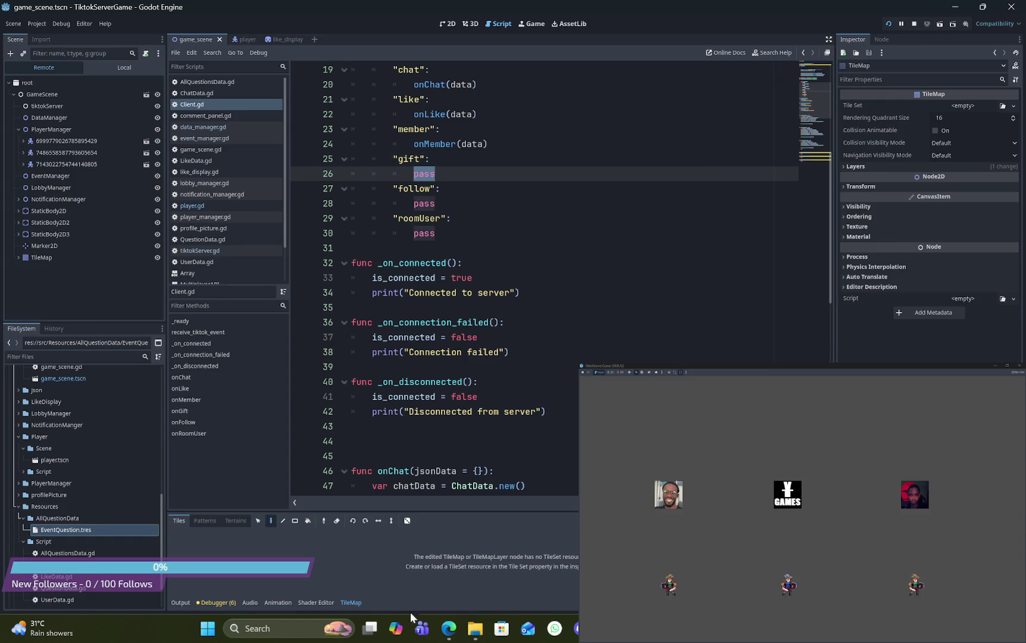
Step: Bring Visual Studio's json1.json forward and maximize it
key("alt+Tab")
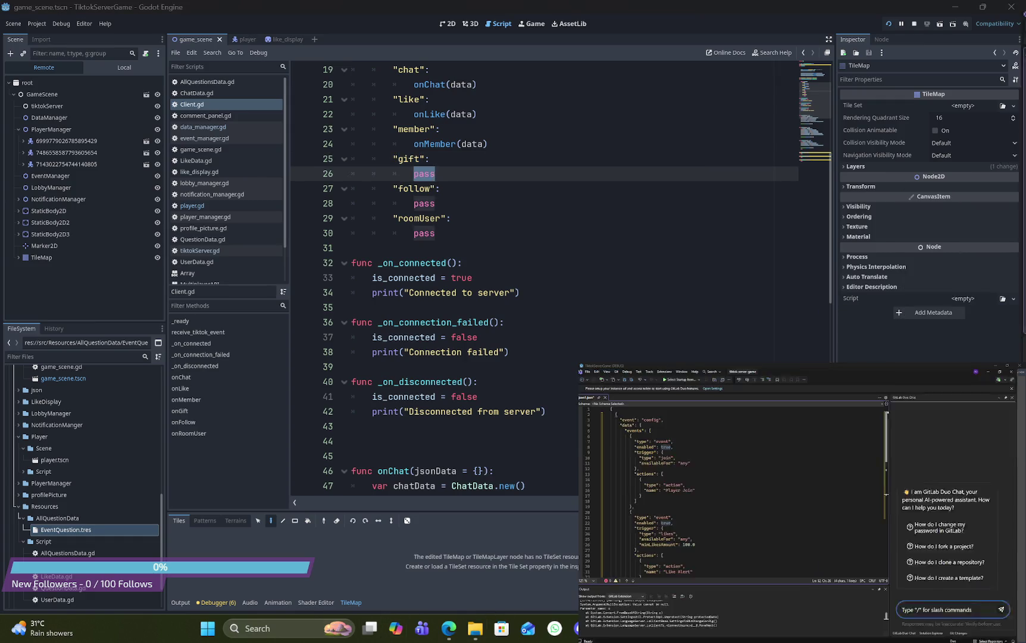
mouse_move(939, 366)
left_mouse_down()
mouse_move(965, 64)
mouse_move(833, 116)
left_mouse_up()
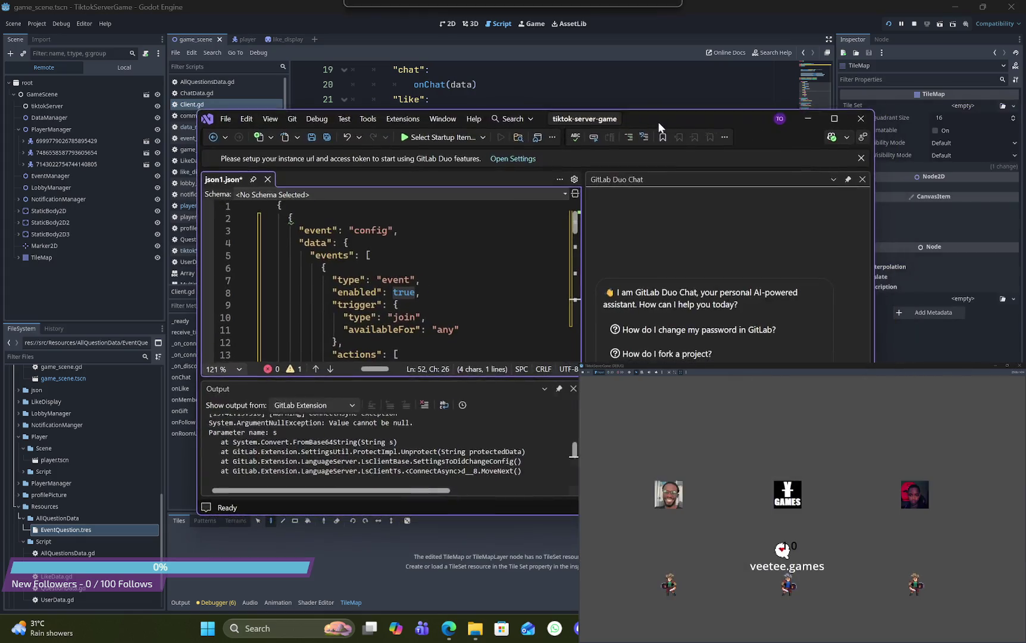
left_click(836, 116)
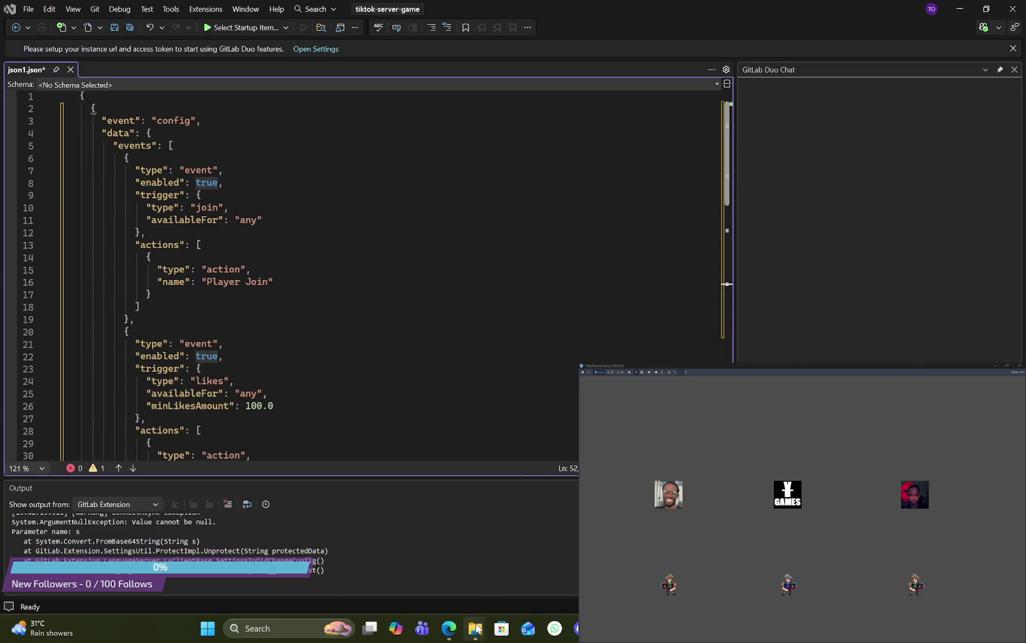
Step: Bring up File Explorer, go to the Documents folder, and move the window aside
mouse_move(476, 628)
mouse_move(518, 583)
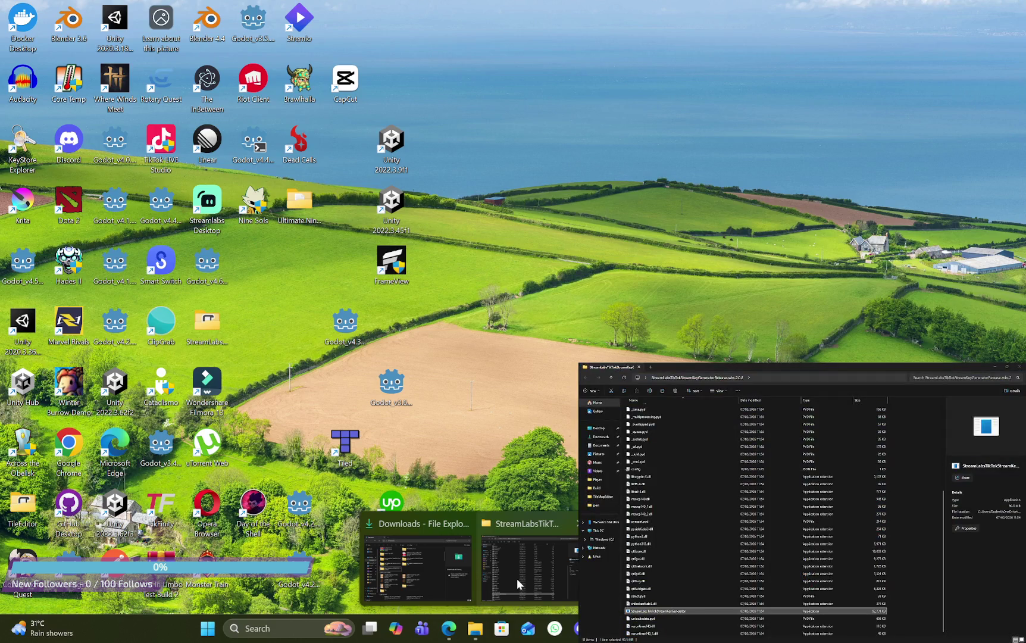
left_click(453, 576)
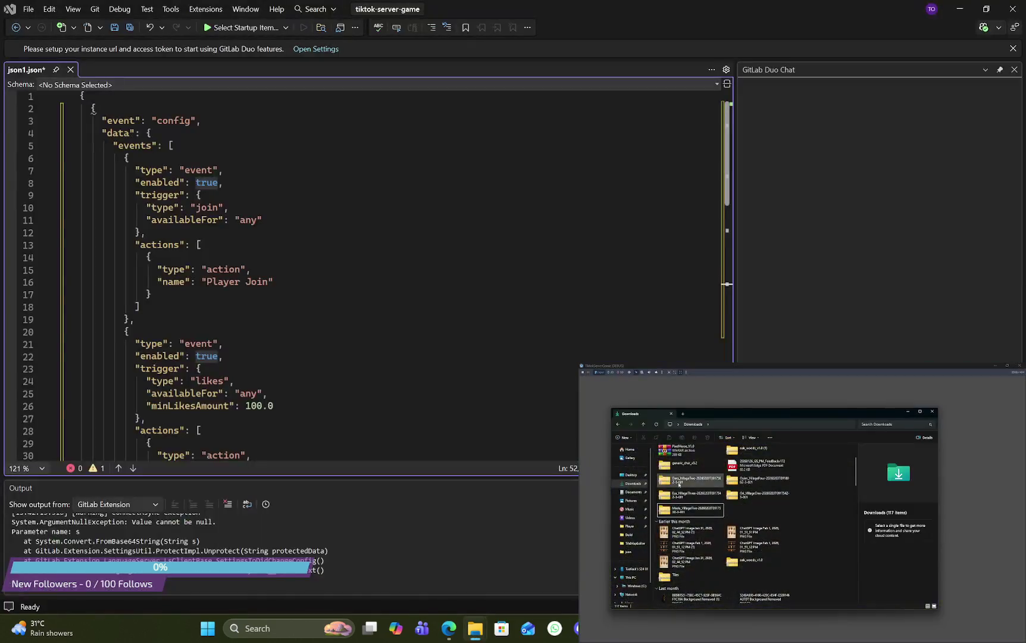
left_click(634, 494)
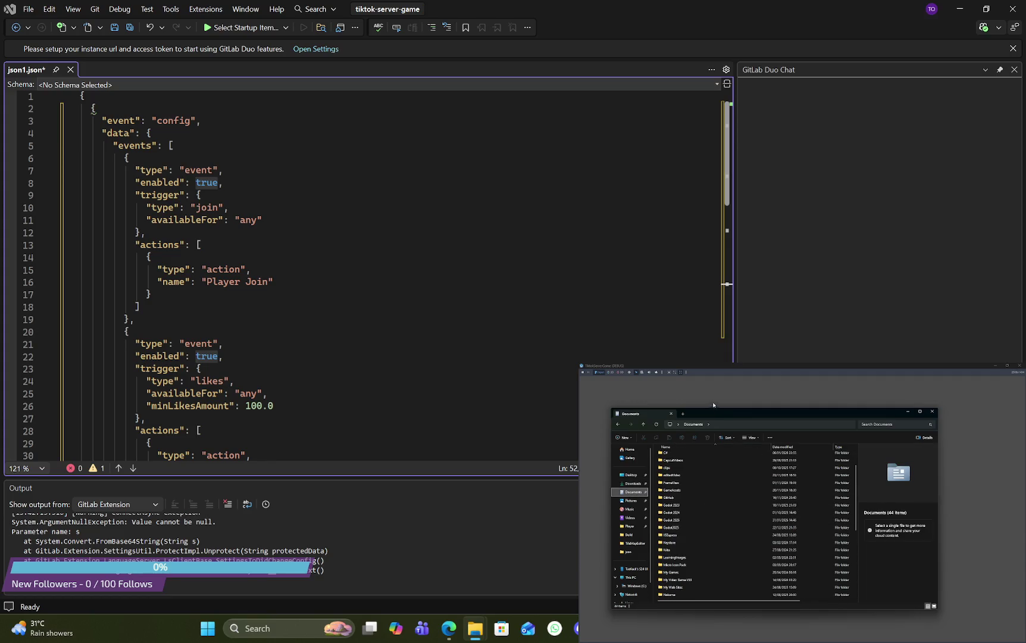
mouse_move(677, 513)
left_mouse_down()
mouse_move(648, 511)
mouse_move(375, 76)
mouse_move(245, 34)
mouse_move(264, 34)
left_mouse_up()
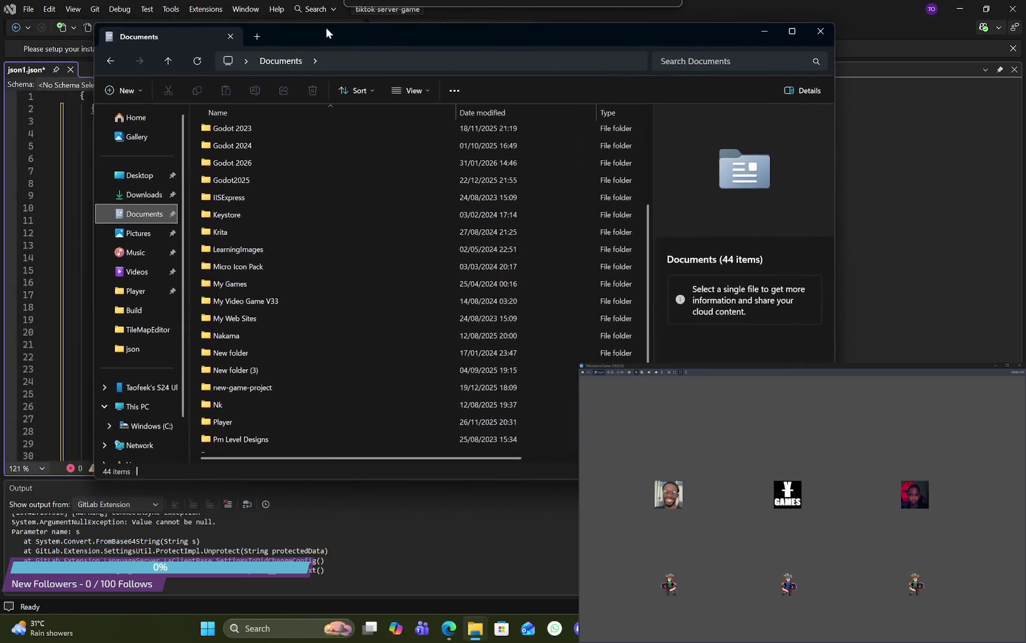
Step: Open the tiktok-server-game project folder from Documents, then its assets folder
scroll(260, 348, "down", 1)
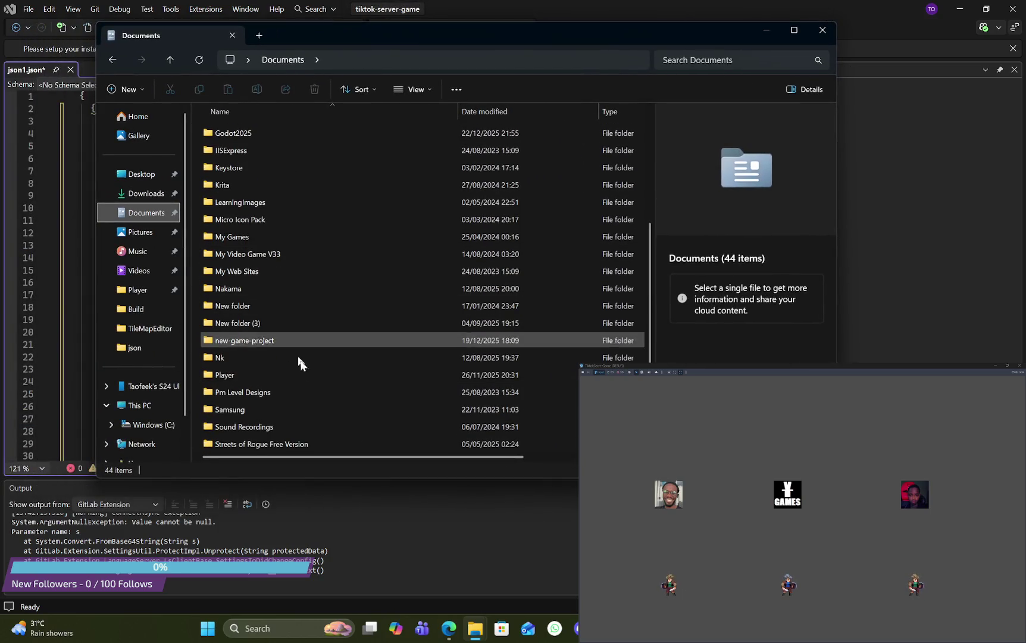
scroll(357, 374, "down", 4)
scroll(375, 374, "up", 8)
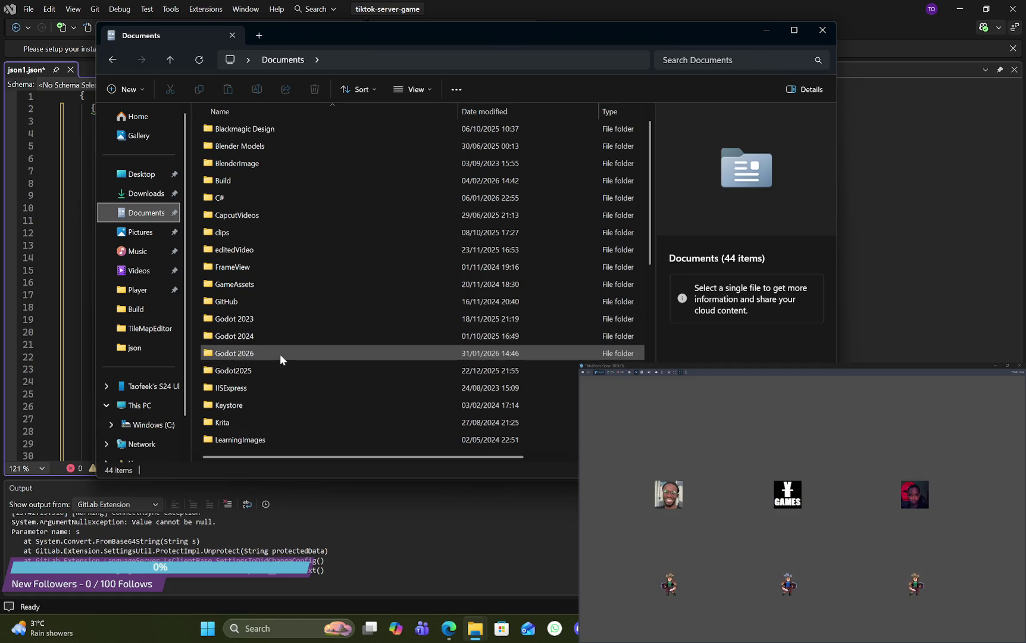
scroll(325, 373, "down", 4)
scroll(320, 369, "down", 3)
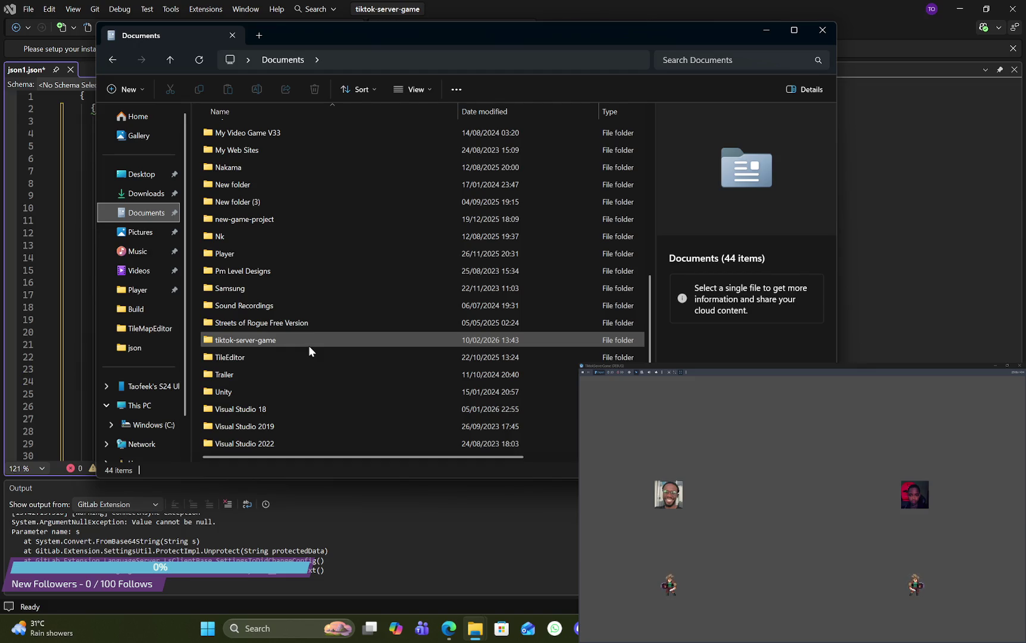
double_click(309, 346)
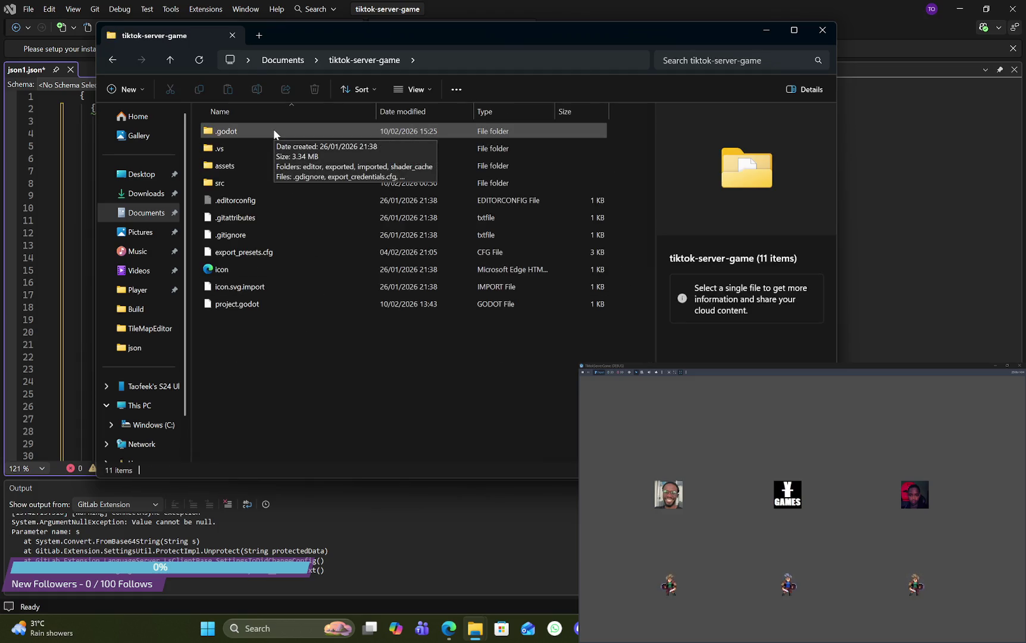
mouse_move(237, 148)
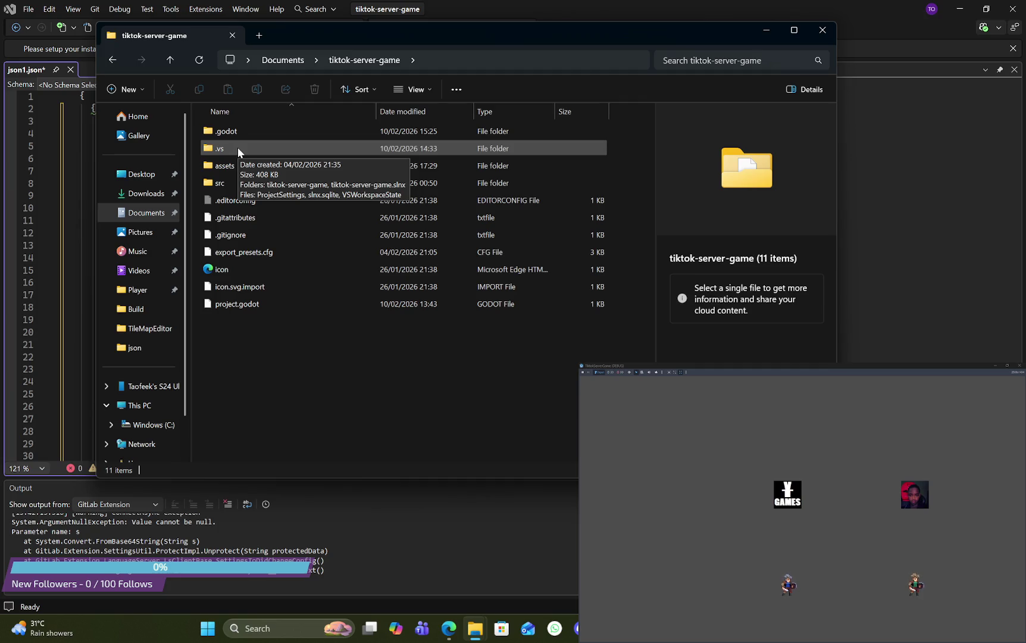
double_click(253, 162)
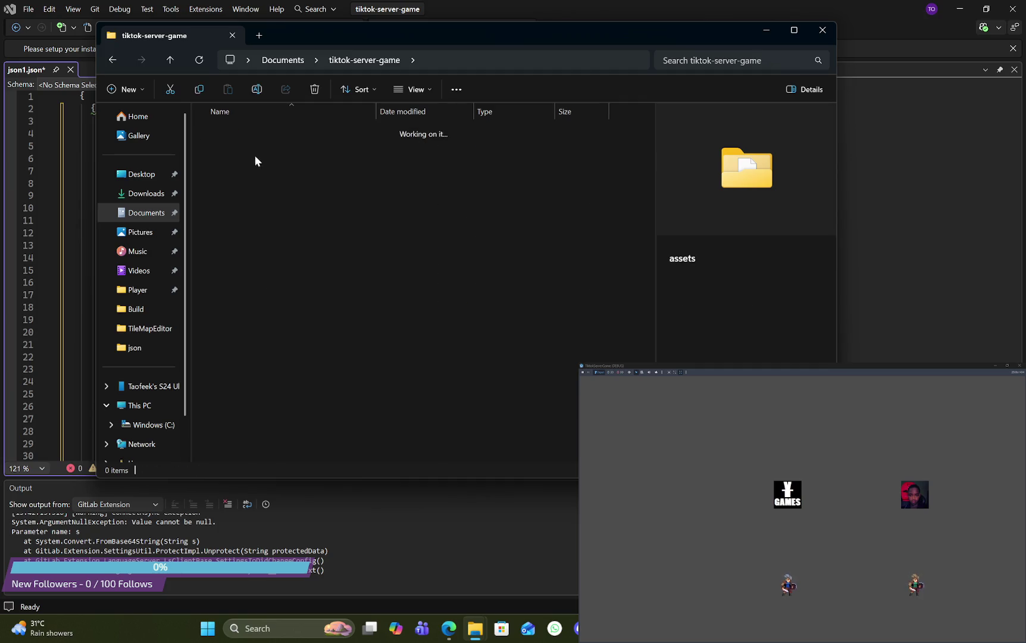
Step: Browse through src and json, ending back at the top-level tiktok-server-game folder
left_click(111, 62)
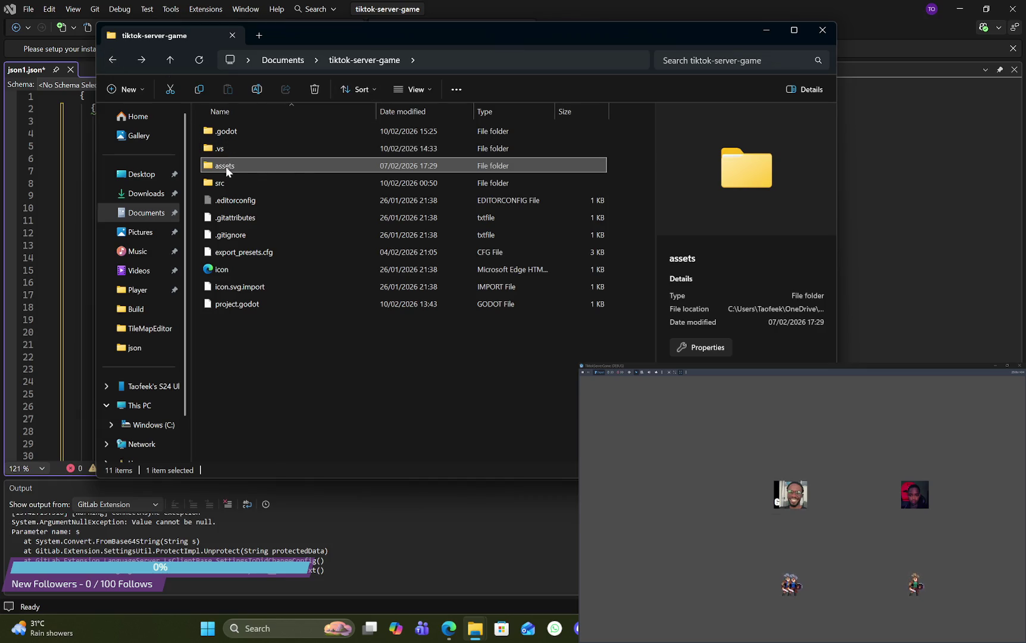
double_click(220, 183)
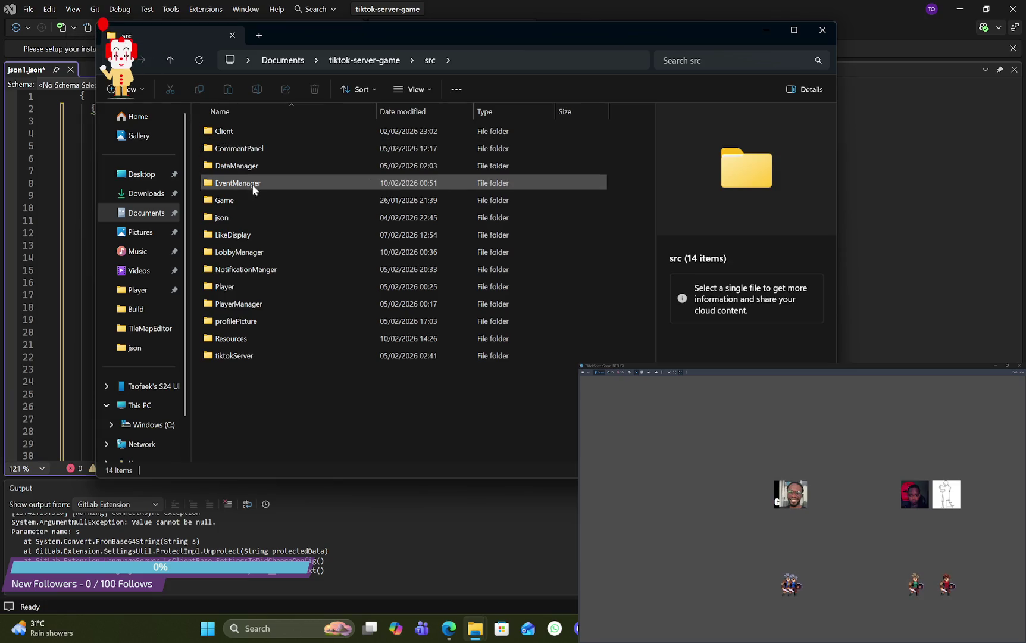
double_click(252, 218)
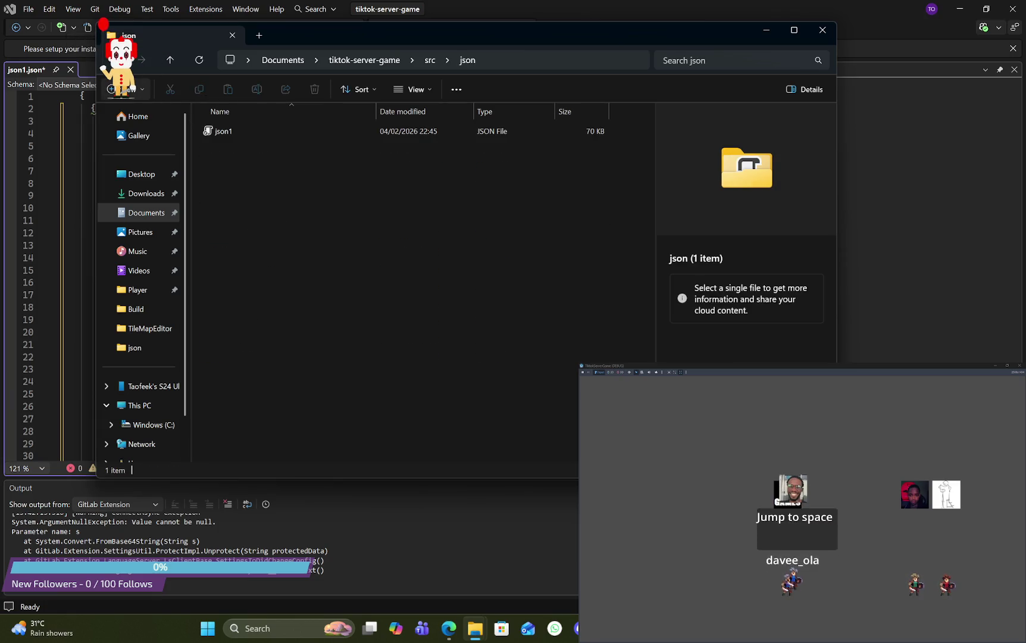
key("BackSpace")
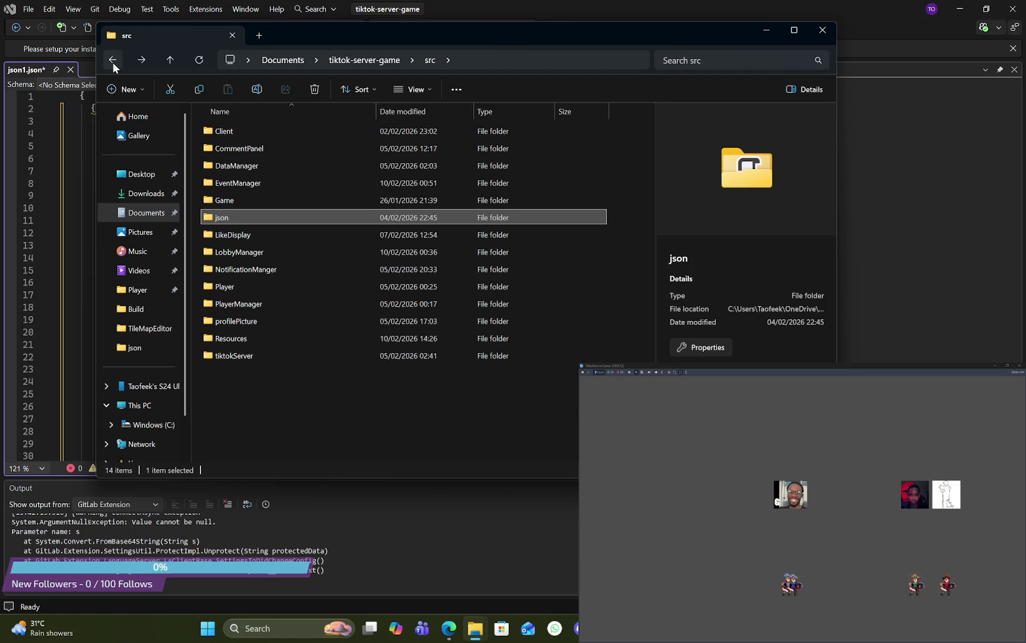
double_click(241, 216)
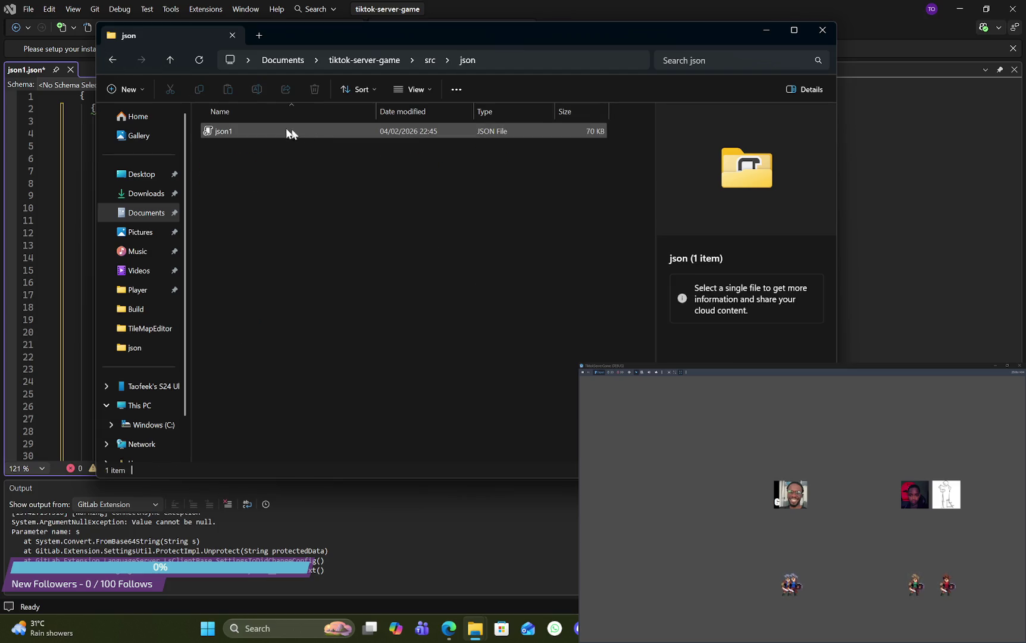
left_click(113, 62)
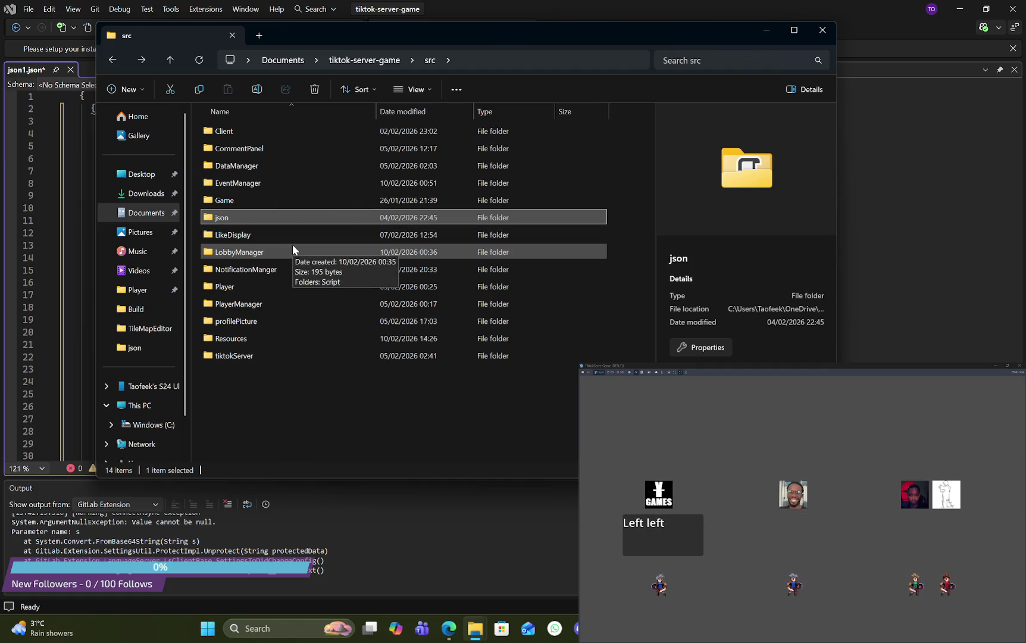
left_click(365, 59)
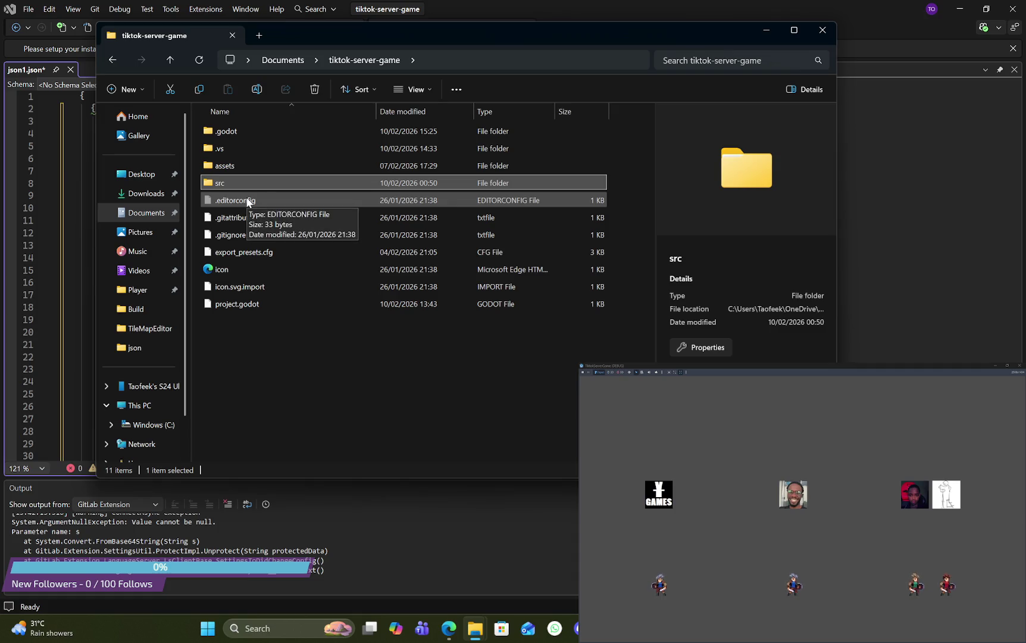
Step: Minimize File Explorer to review json1.json, then minimize Visual Studio to return to Client.gd
left_click(763, 26)
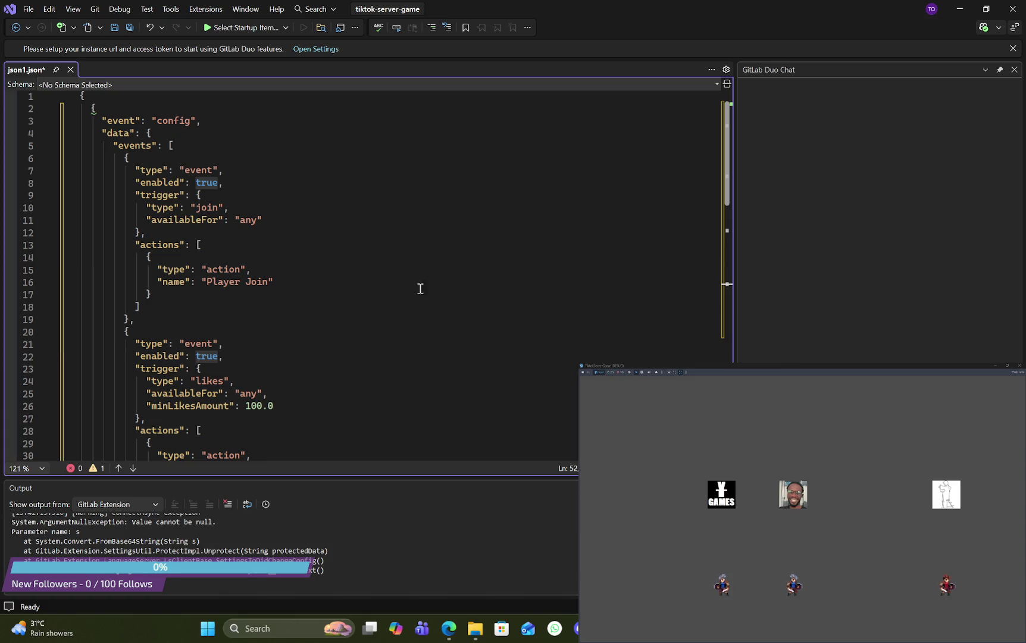
left_click(956, 9)
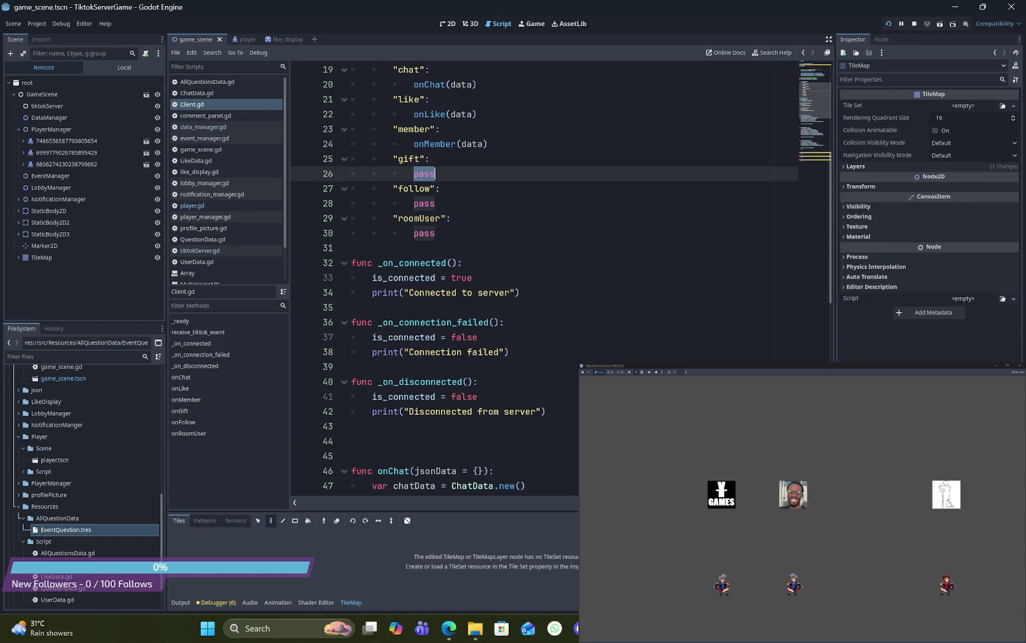
Step: Switch to the terminal showing the live TikTok event log with the latest Rose gift
key("alt+Tab")
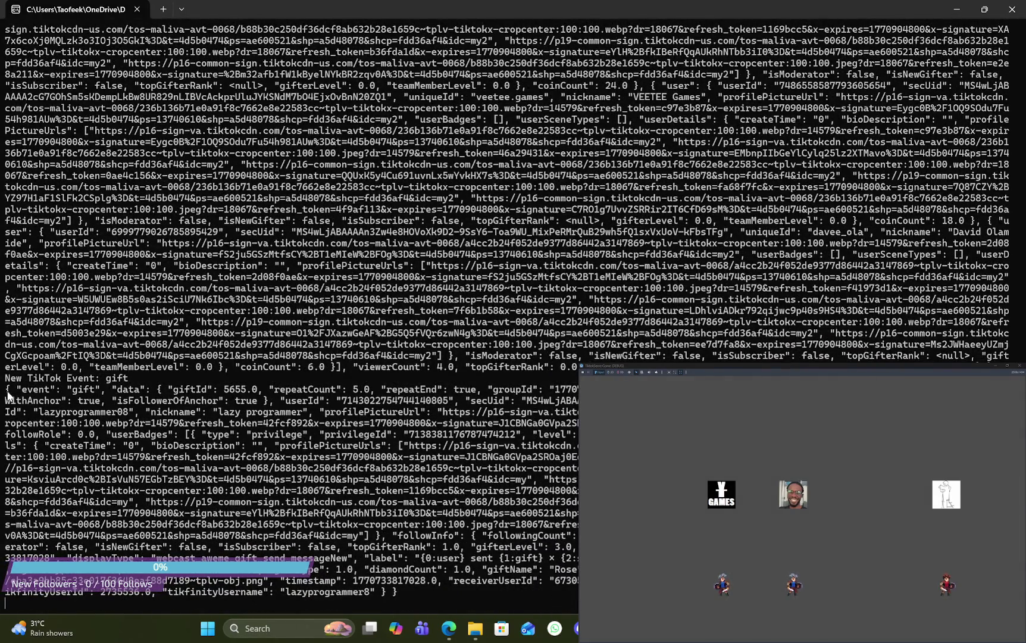
Step: Copy the logged gift event JSON from Windows Terminal and return to Godot
mouse_move(6, 396)
left_mouse_down()
mouse_move(238, 523)
mouse_move(461, 595)
mouse_move(388, 595)
left_mouse_up()
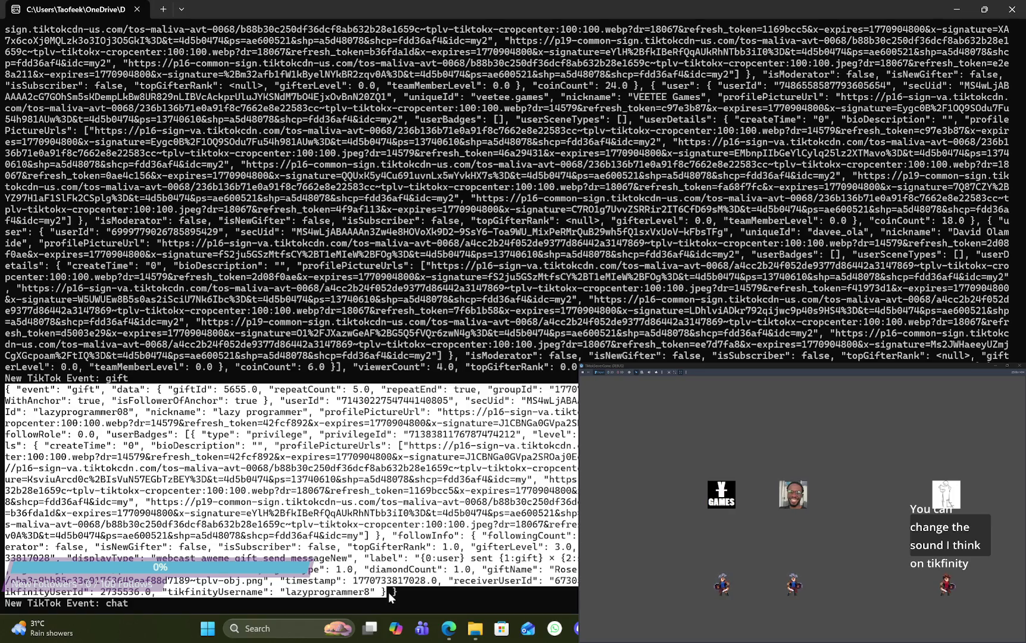
key("ctrl+c")
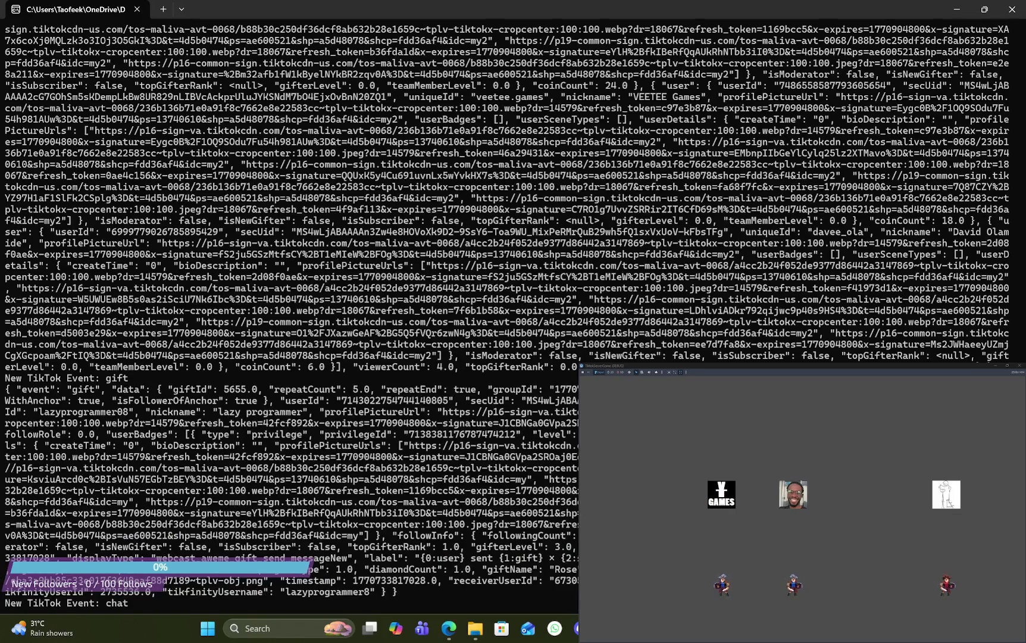
key("alt+Tab")
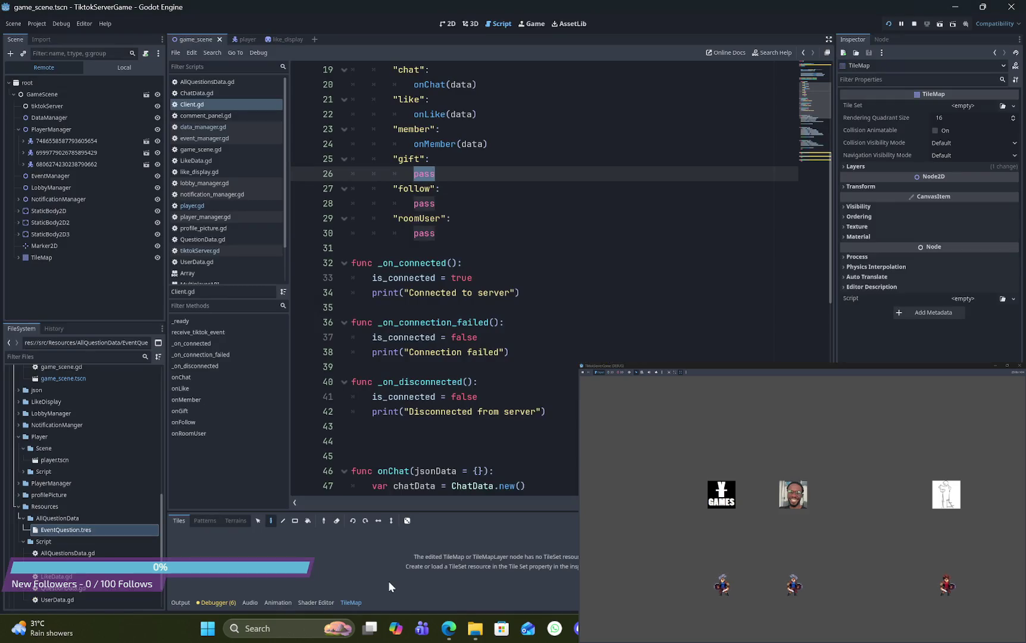
Step: Switch from Godot to the Visual Studio window showing json1.json and place the caret in it
key("alt+Tab")
key("Tab")
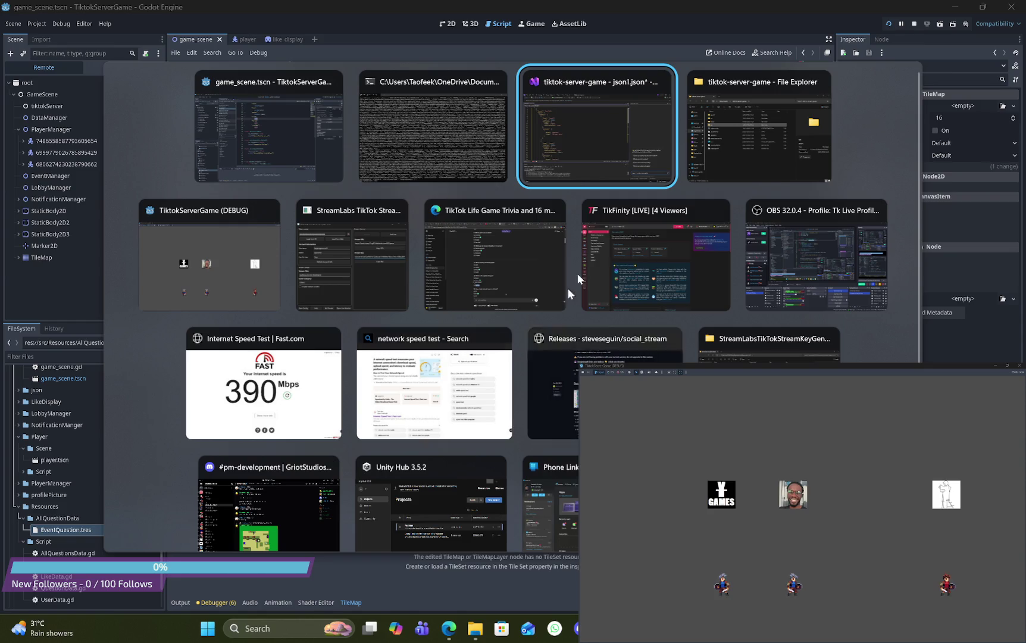
key("Escape")
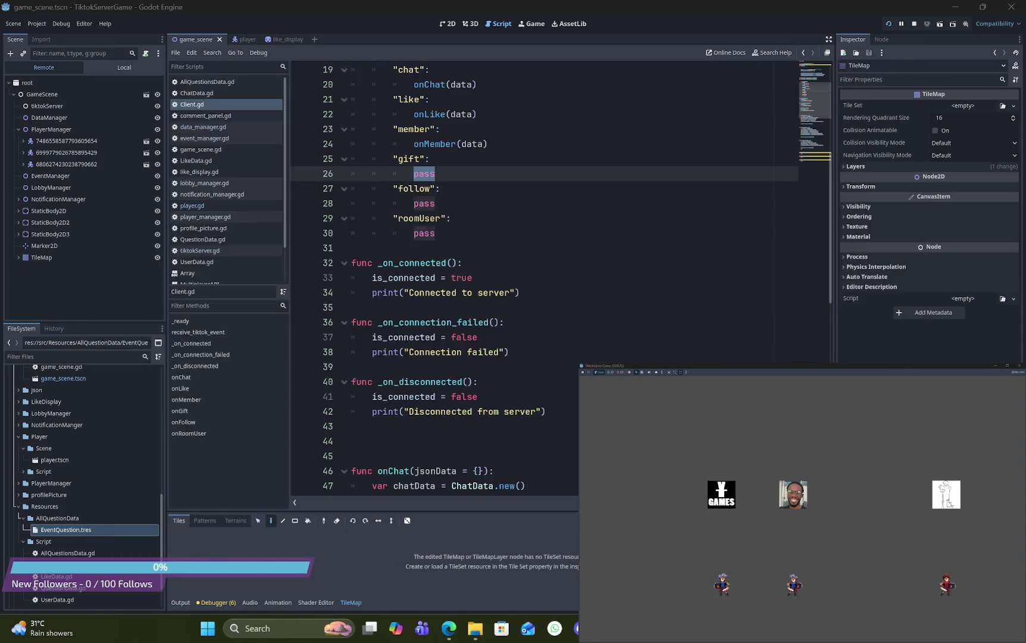
key("alt+Tab")
left_click(294, 257)
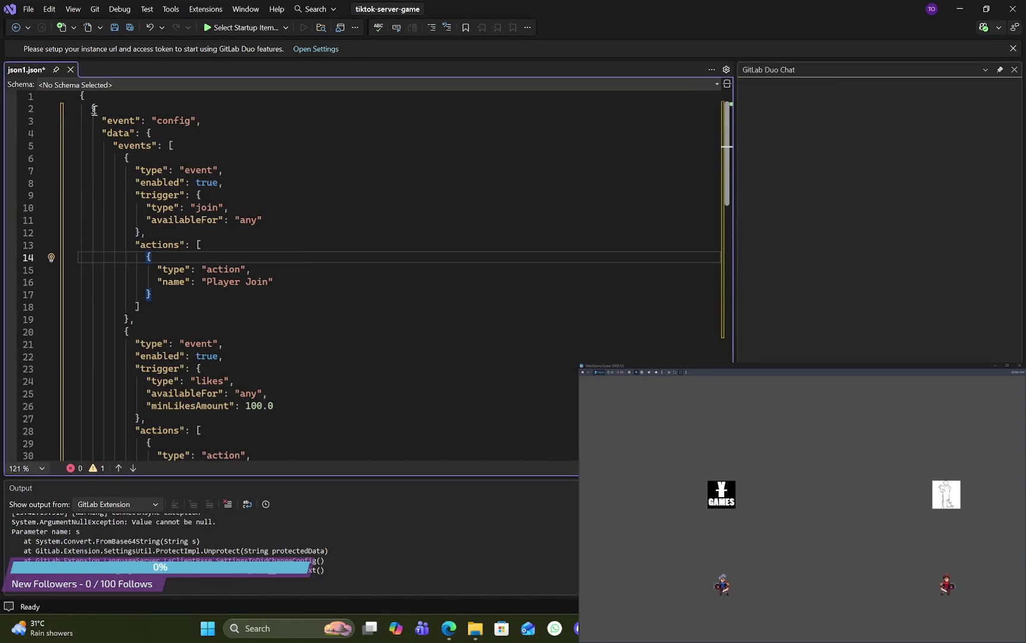
Step: Delete the old join and likes event config in json1.json from line 2 downward
mouse_move(94, 110)
left_mouse_down()
mouse_move(250, 223)
mouse_move(250, 241)
left_mouse_up()
left_click(93, 104)
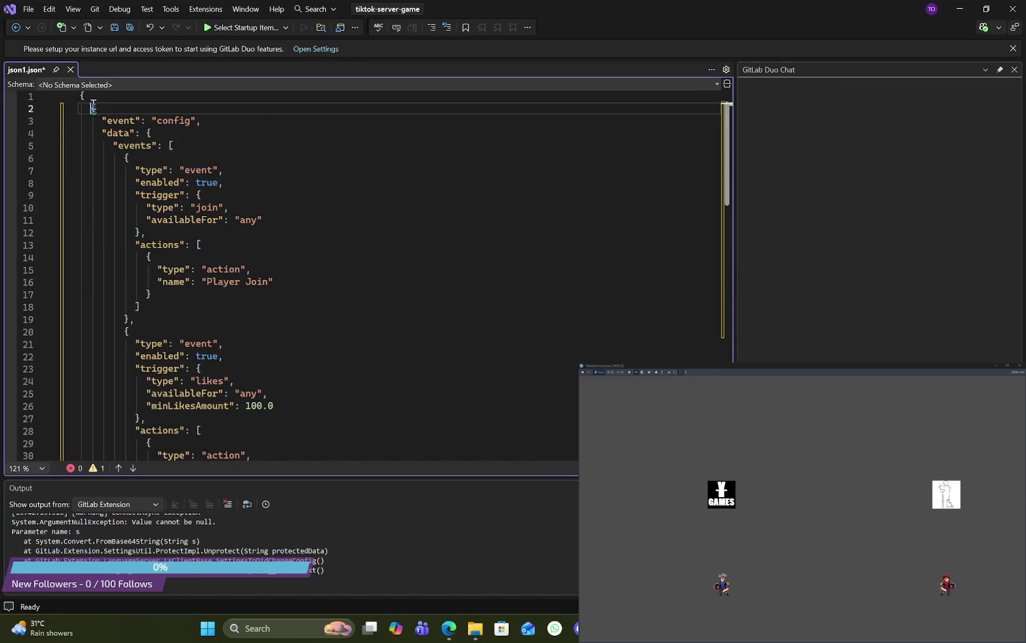
mouse_move(93, 105)
left_mouse_down()
mouse_move(122, 133)
mouse_move(270, 394)
mouse_move(273, 490)
mouse_move(277, 442)
left_mouse_up()
key("Delete")
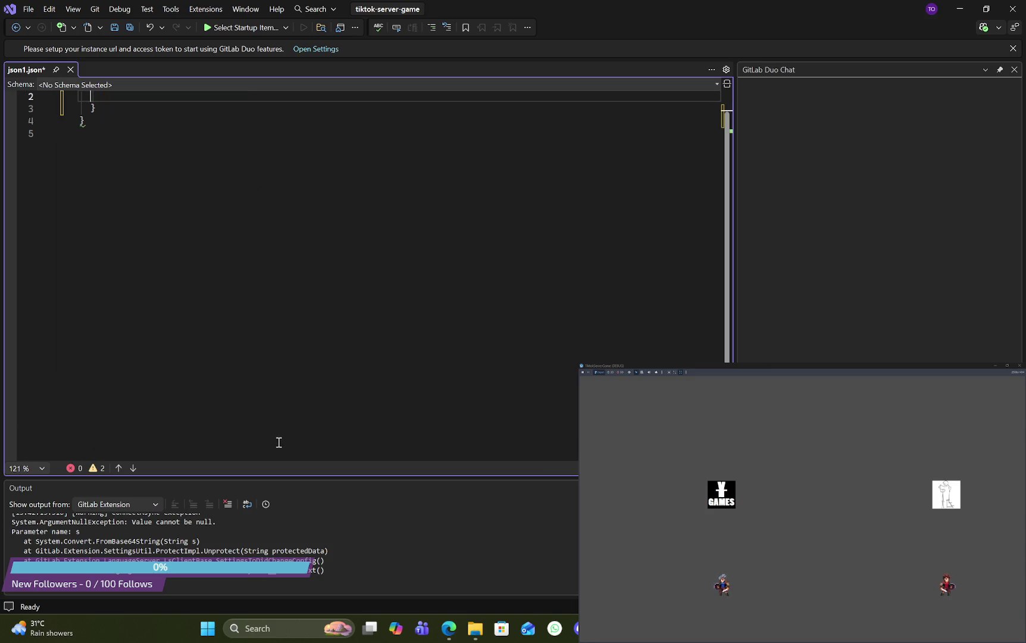
Step: Paste the copied gift event JSON into json1.json's empty braces and scroll to the top
left_click(122, 123)
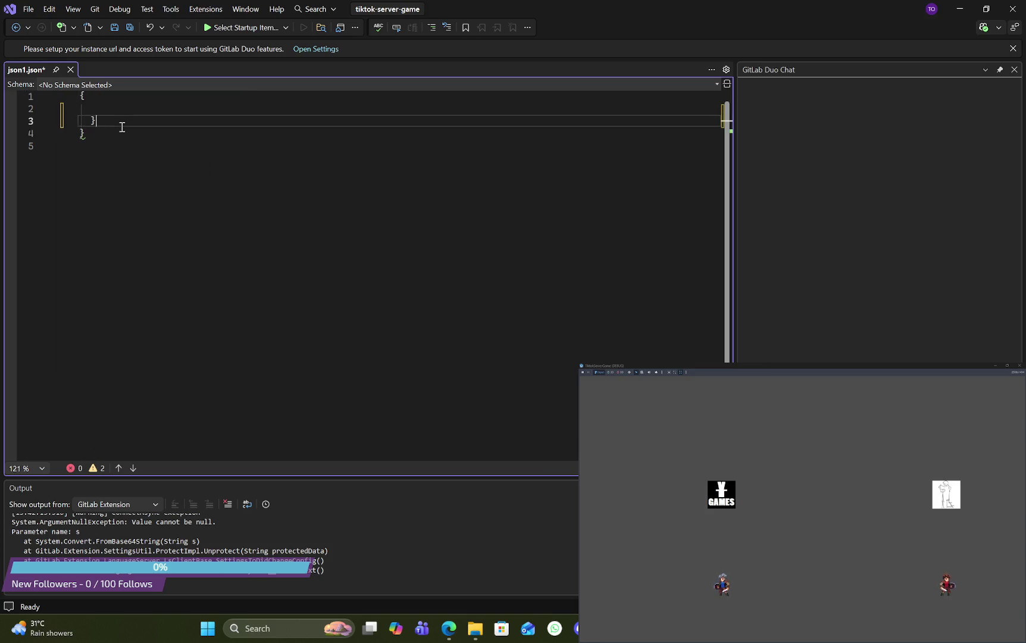
key("ctrl+v")
scroll(225, 179, "up", 15)
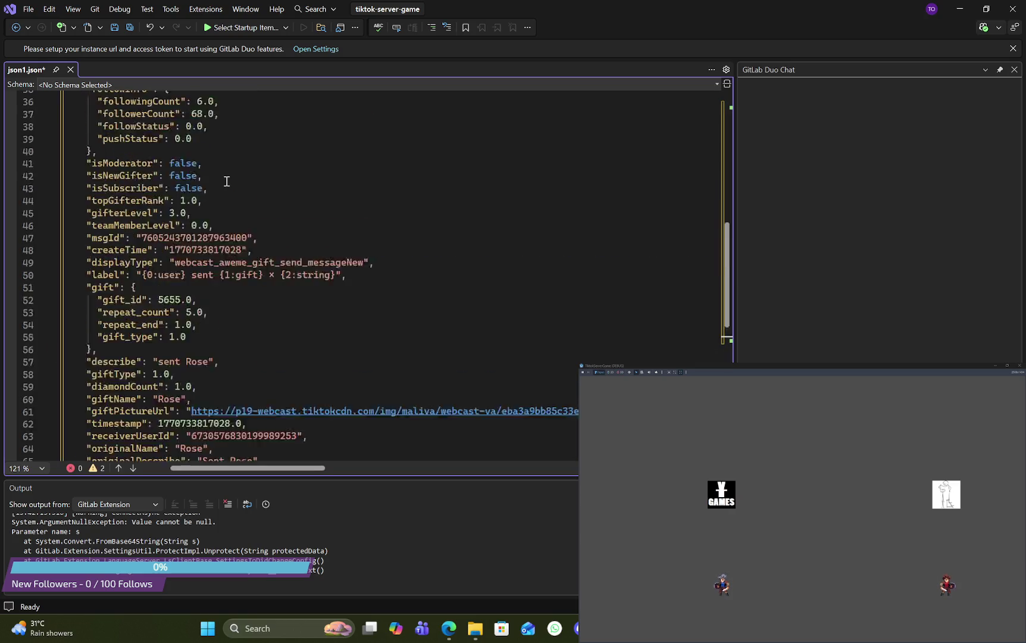
scroll(227, 181, "up", 5)
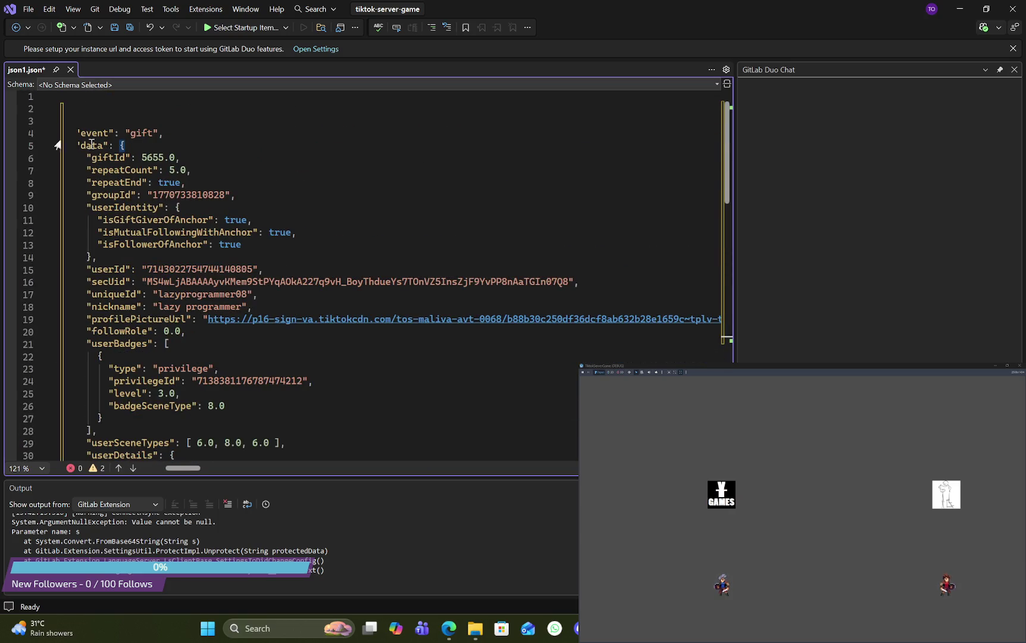
Step: Highlight the giftId, repeatCount and repeatEnd fields under data
double_click(117, 158)
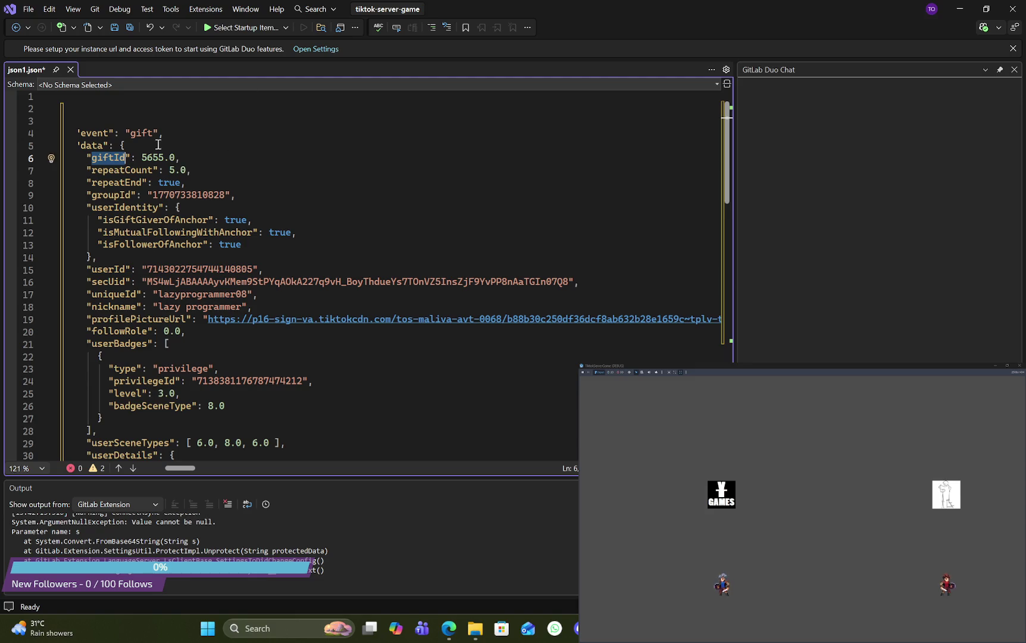
double_click(140, 171)
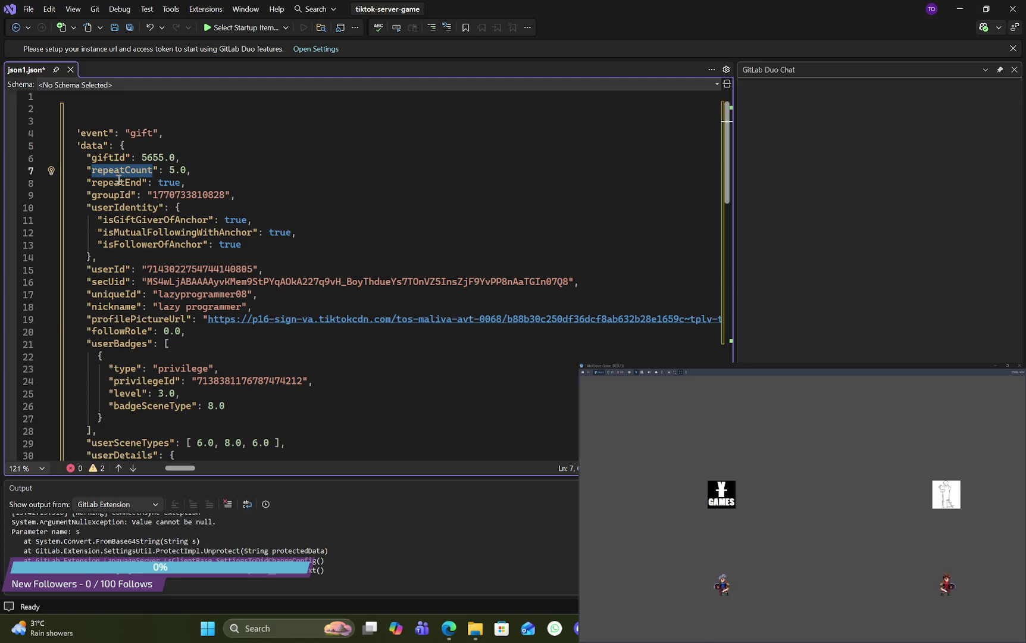
left_click(119, 185)
double_click(119, 185)
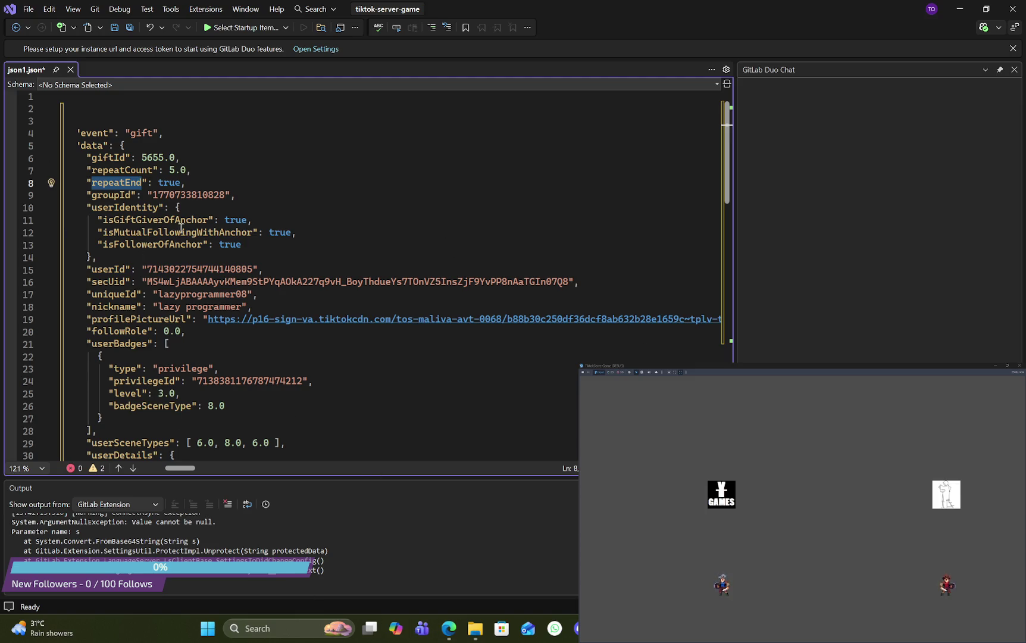
Step: Highlight the anchor-relation flags, userIdentity, userId, secUid and userBadges fields
double_click(203, 219)
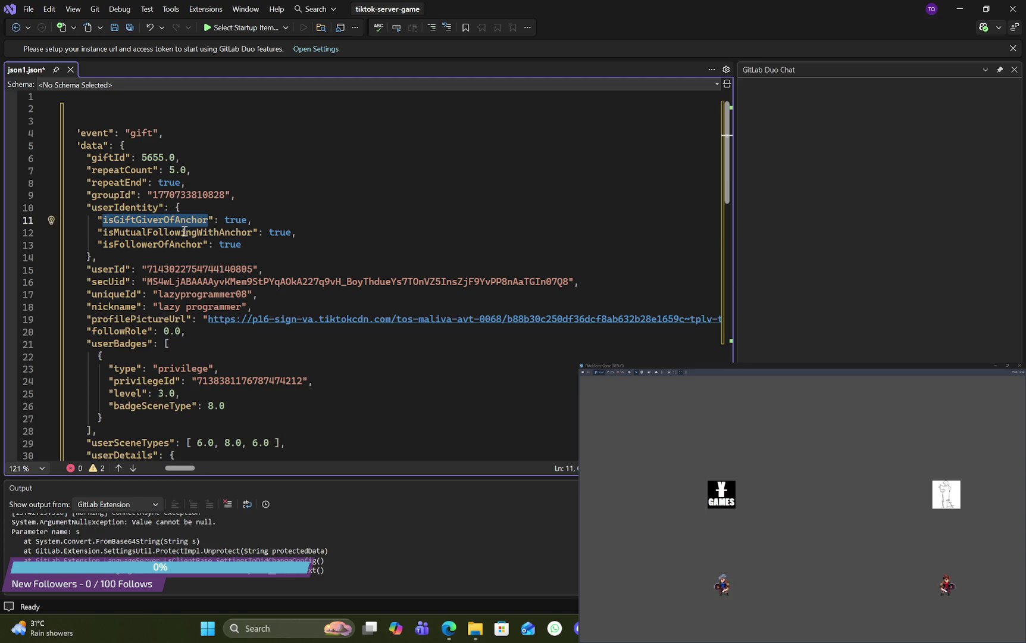
double_click(219, 235)
double_click(163, 244)
double_click(151, 210)
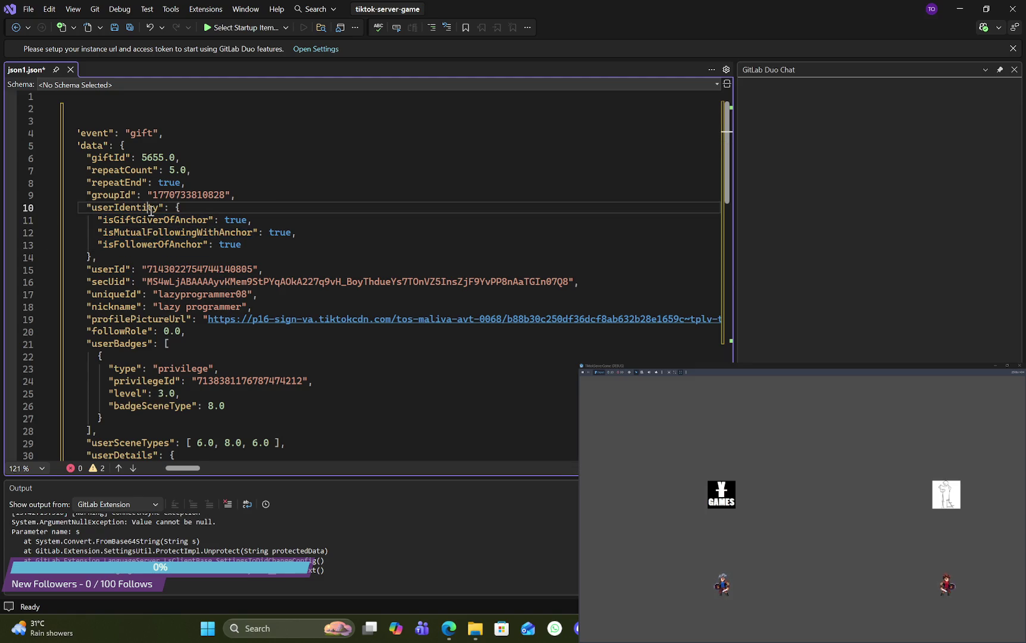
double_click(103, 271)
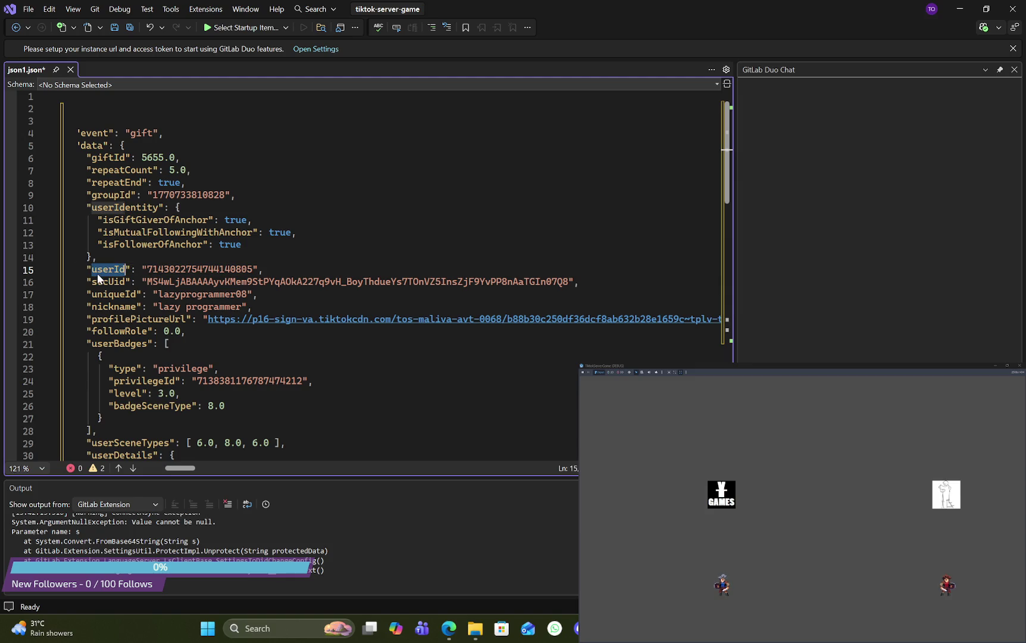
double_click(116, 283)
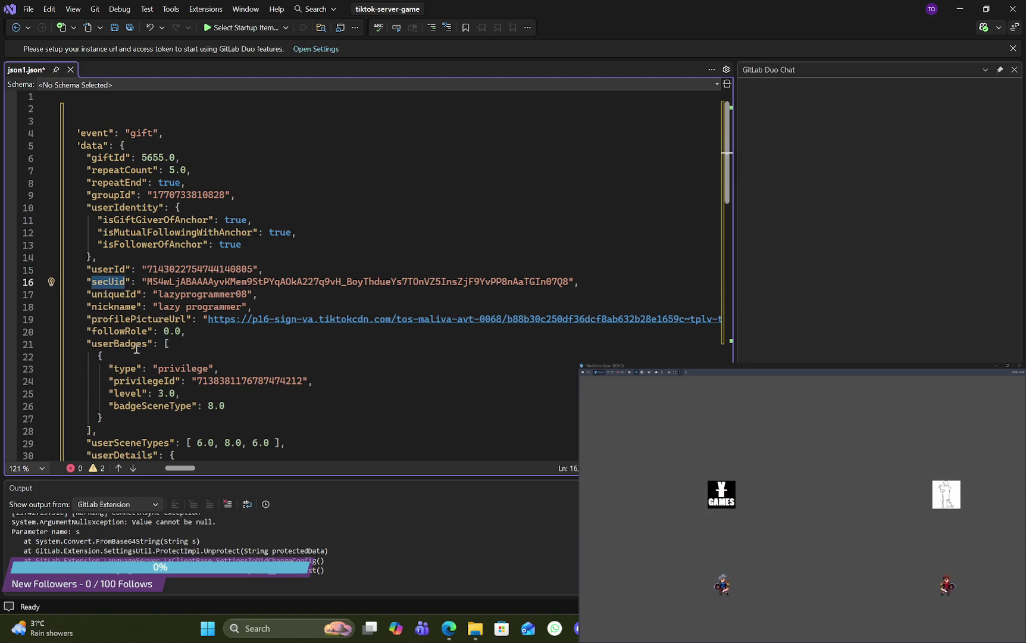
double_click(139, 345)
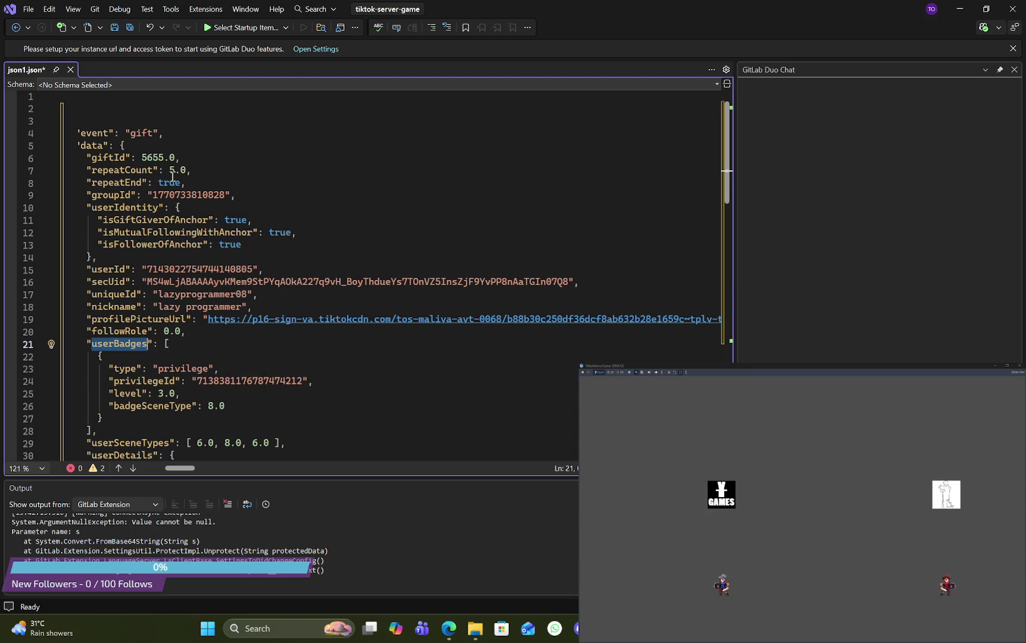
Step: Scroll to the gift block and highlight the describe and giftName keys, both valued "Rose"
scroll(201, 228, "down", 2)
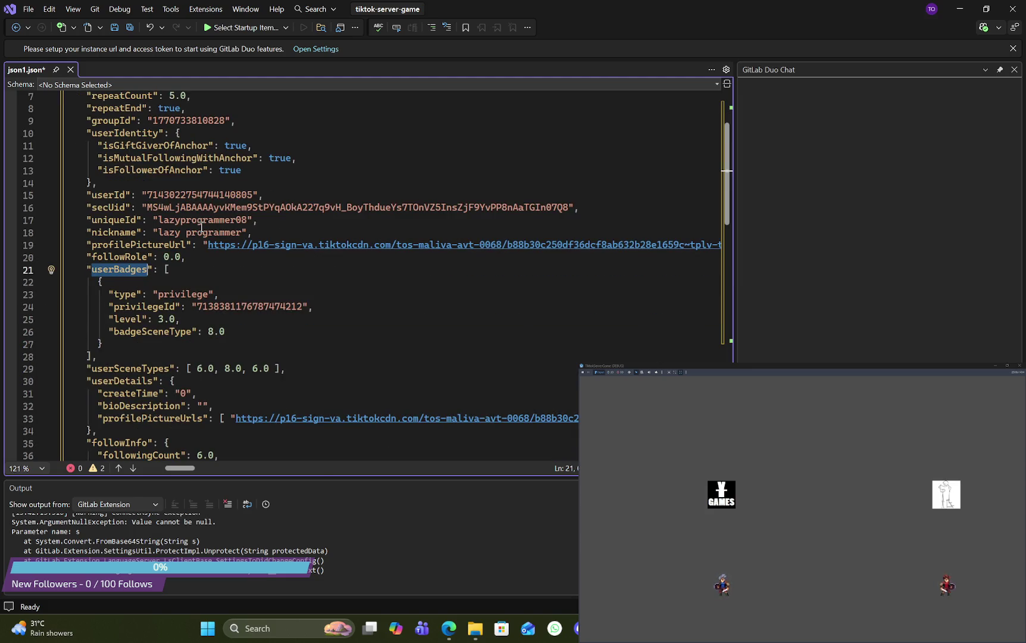
scroll(201, 227, "down", 1)
scroll(202, 226, "down", 3)
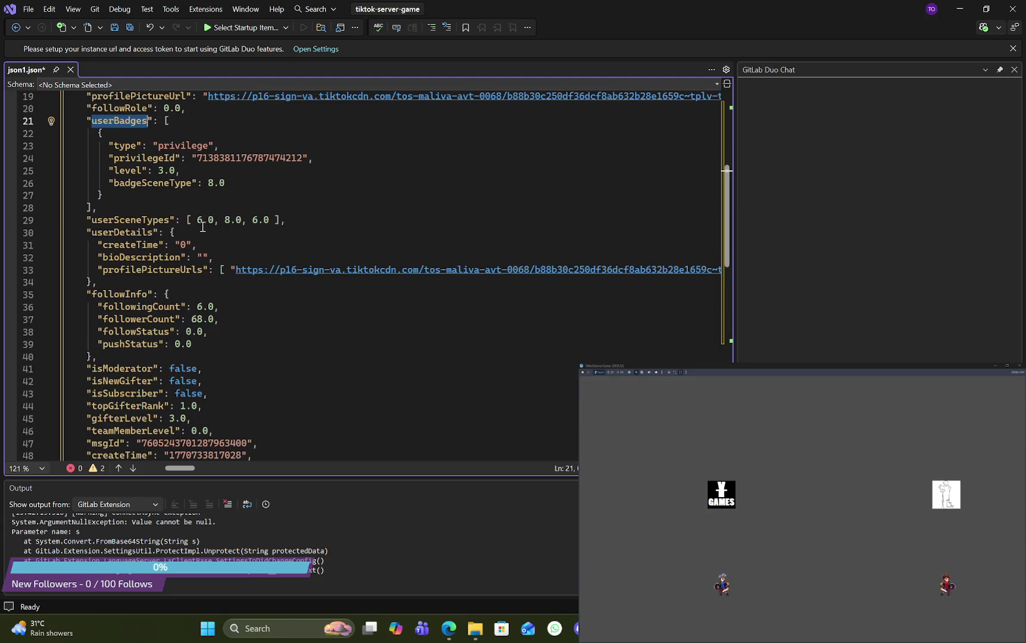
scroll(203, 227, "down", 4)
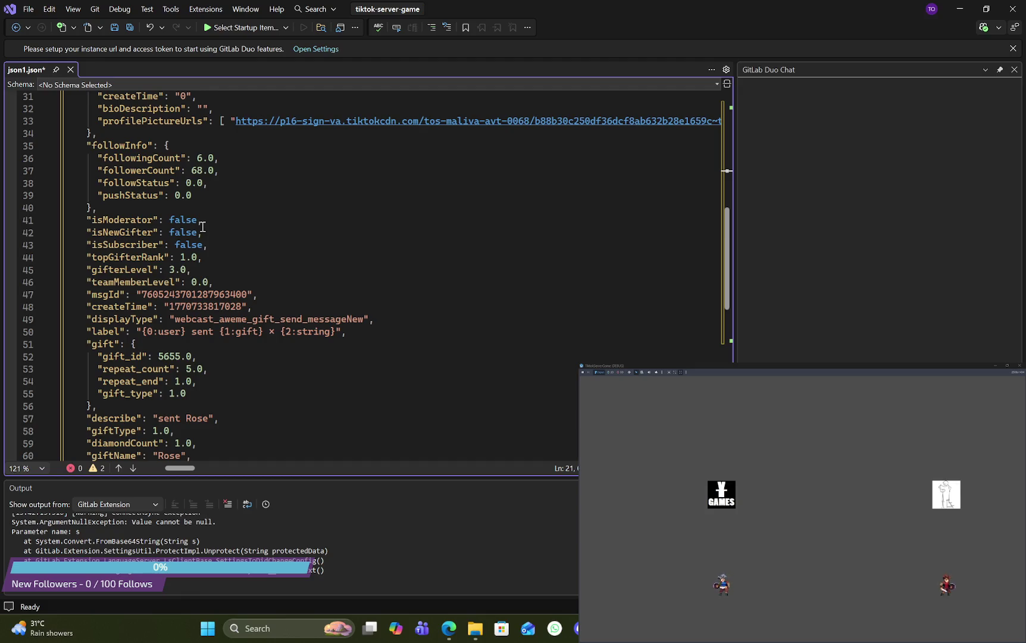
scroll(203, 227, "down", 3)
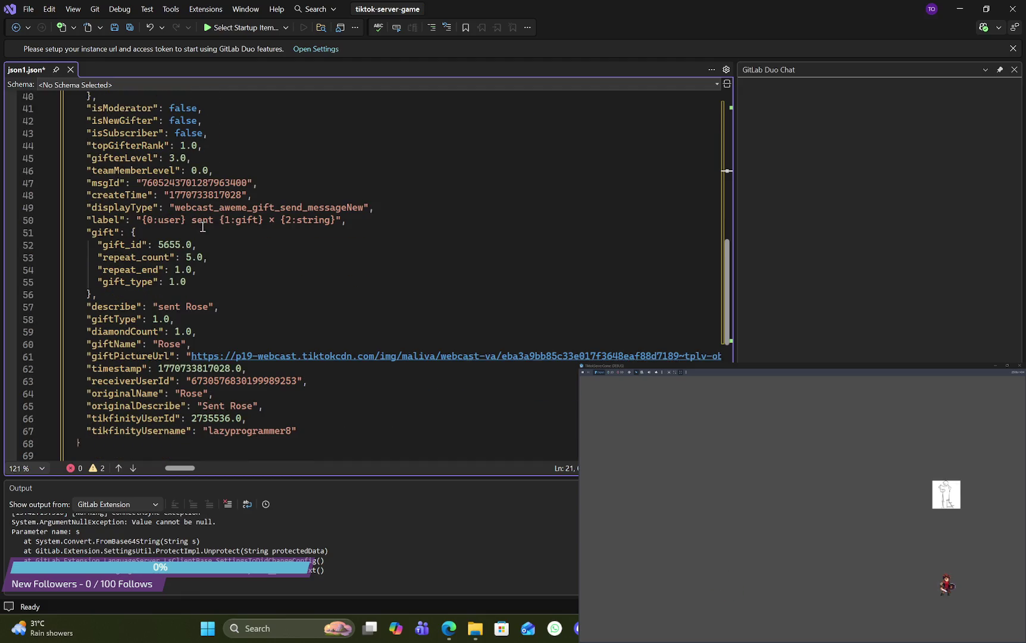
double_click(138, 307)
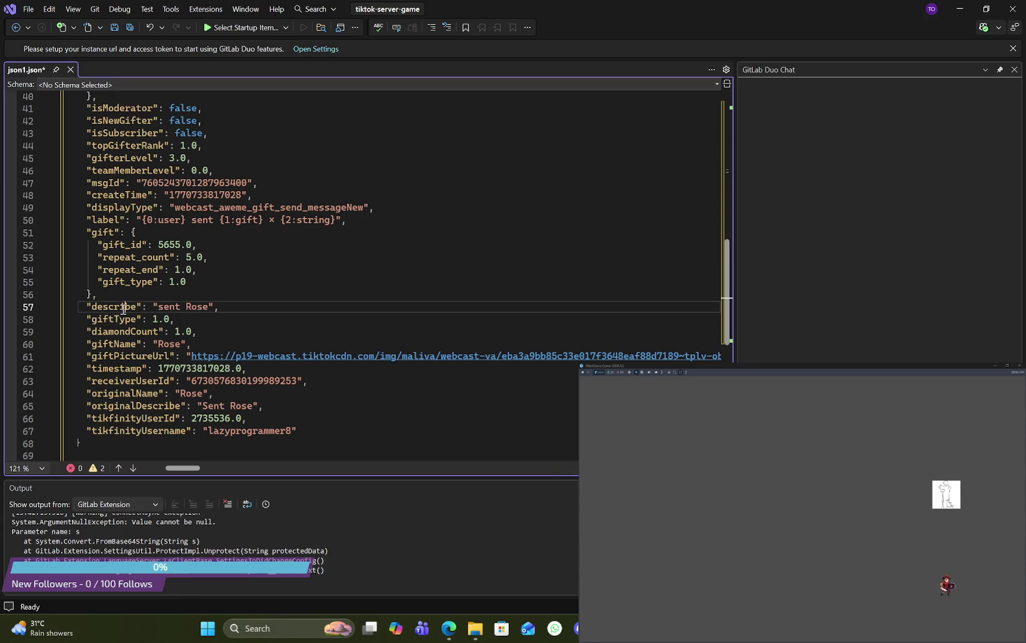
double_click(196, 306)
double_click(126, 344)
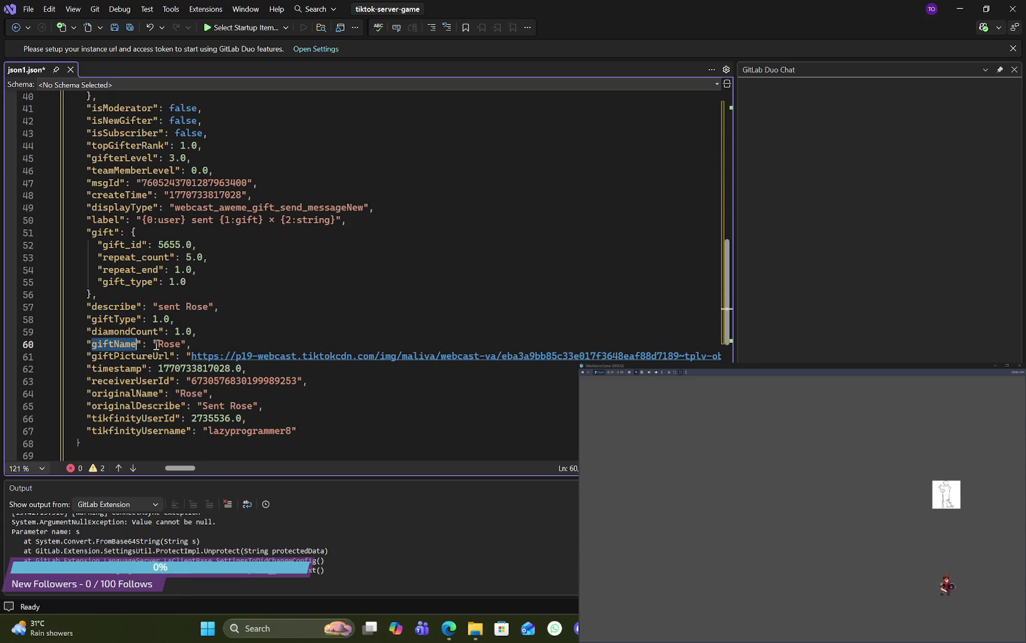
double_click(160, 344)
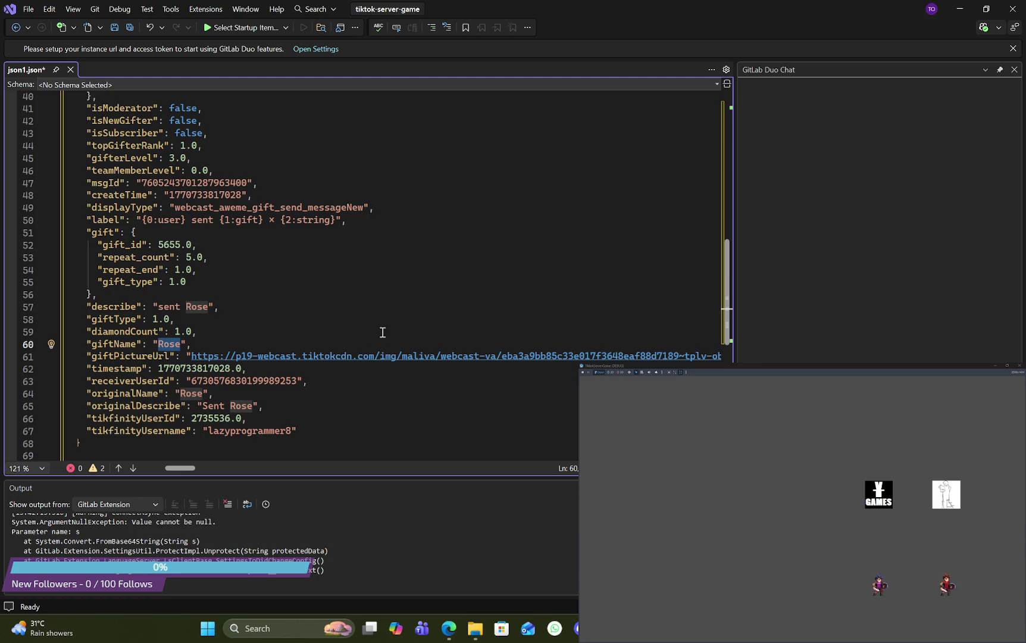
double_click(132, 419)
double_click(140, 407)
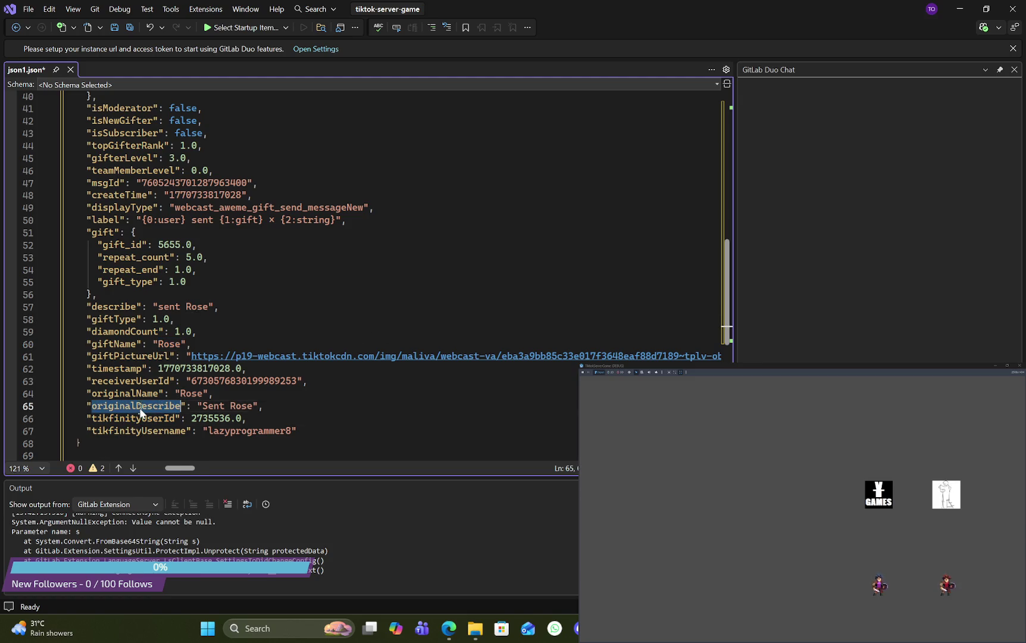
double_click(143, 394)
left_click(147, 381)
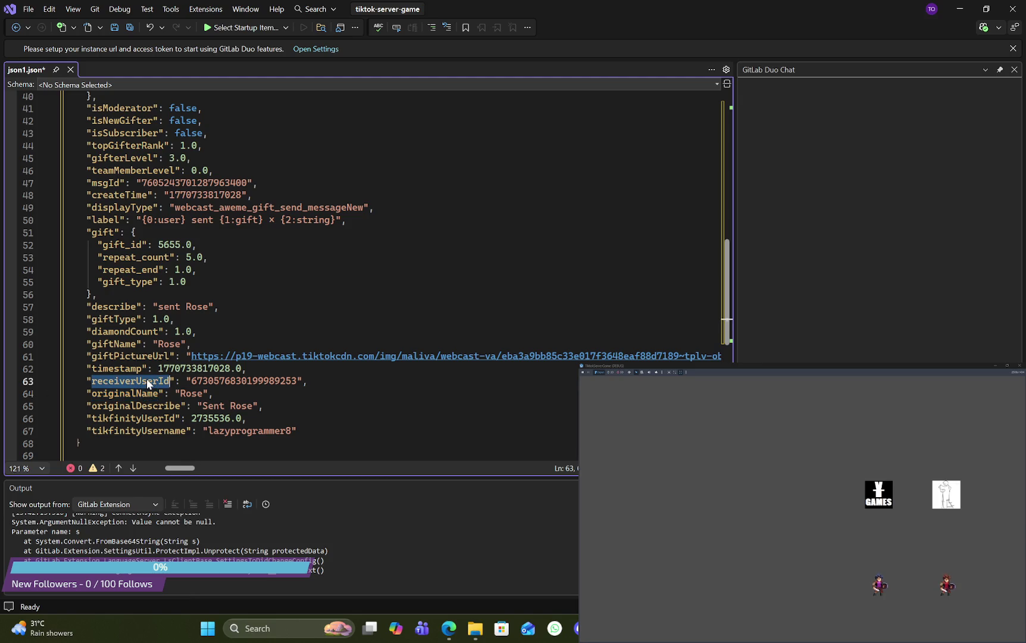
double_click(116, 368)
double_click(131, 356)
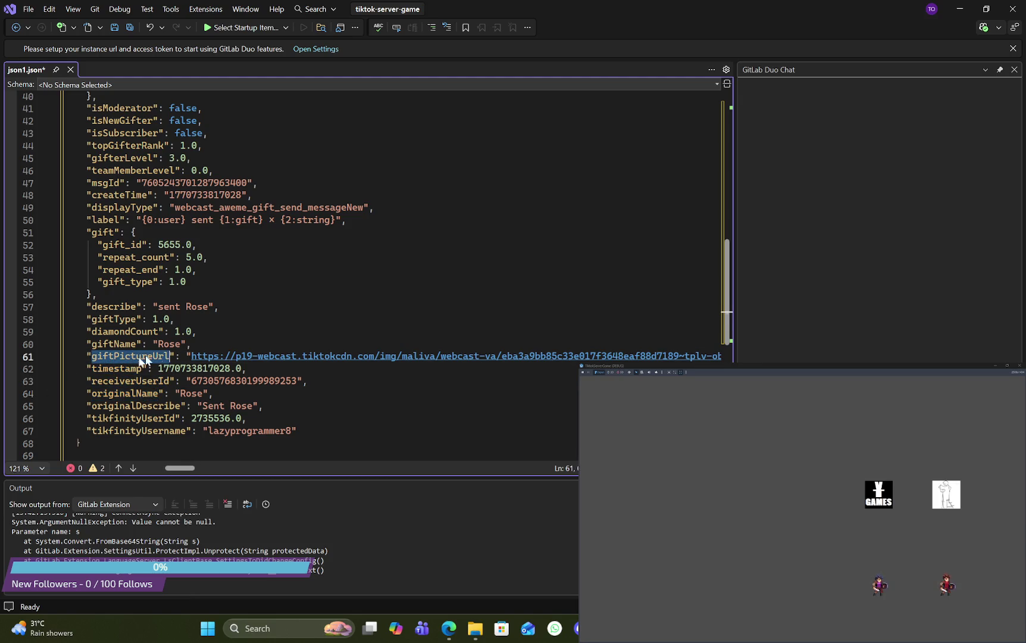
double_click(226, 356)
double_click(268, 355)
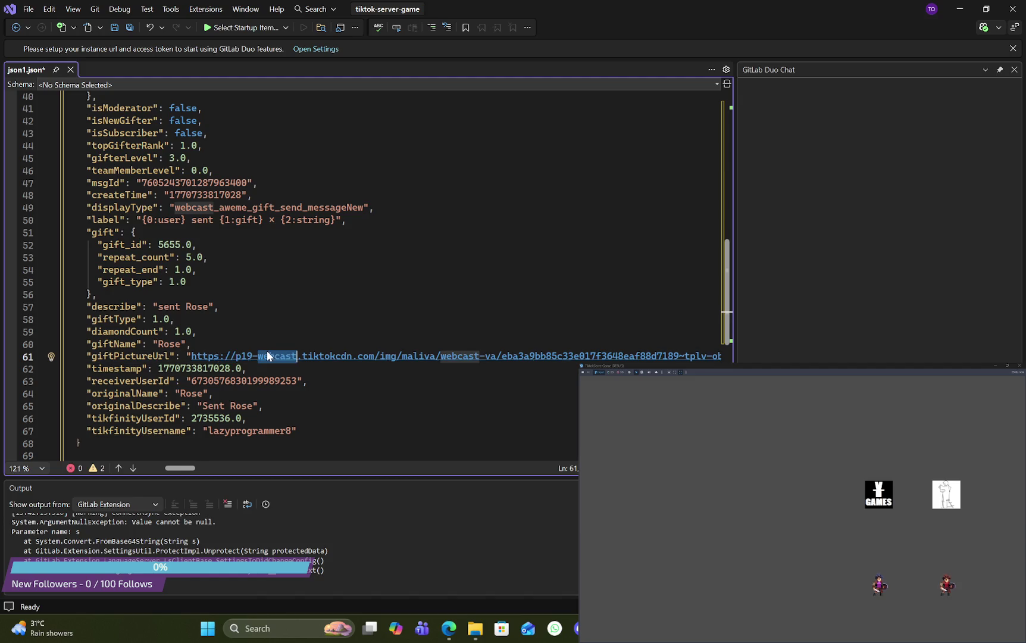
left_click(369, 365)
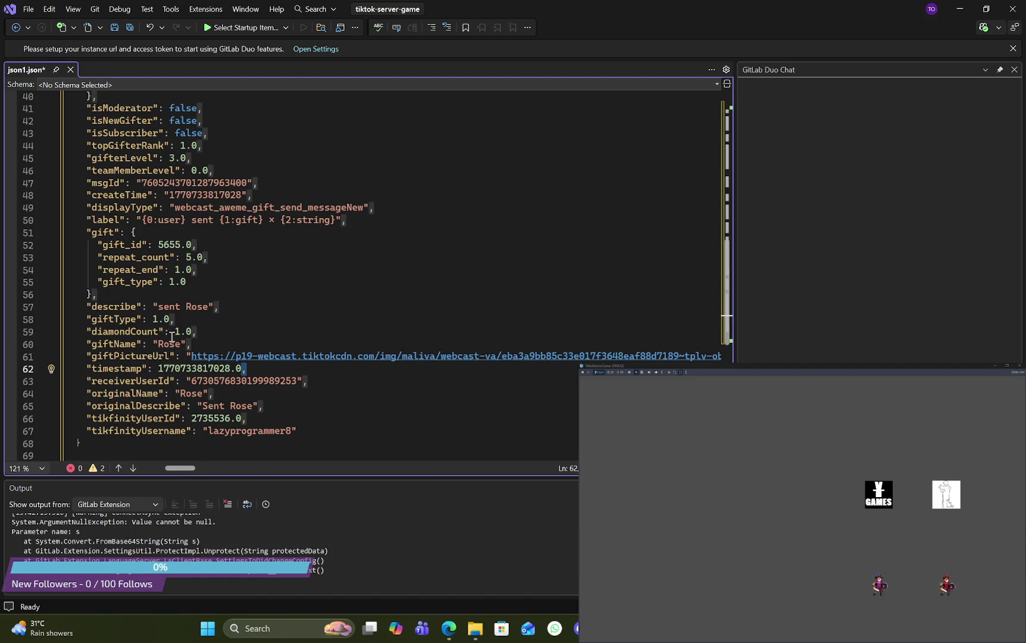
double_click(138, 332)
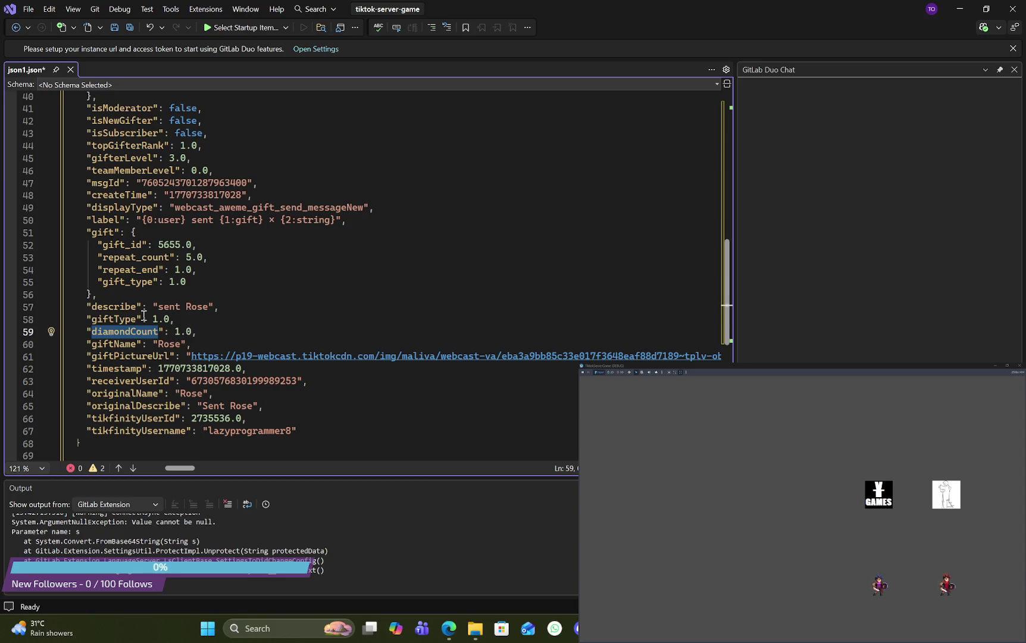
double_click(119, 319)
Step: Highlight the isModerator, isNewGifter, isSubscriber, topGifterRank and gifterLevel keys in turn
double_click(113, 307)
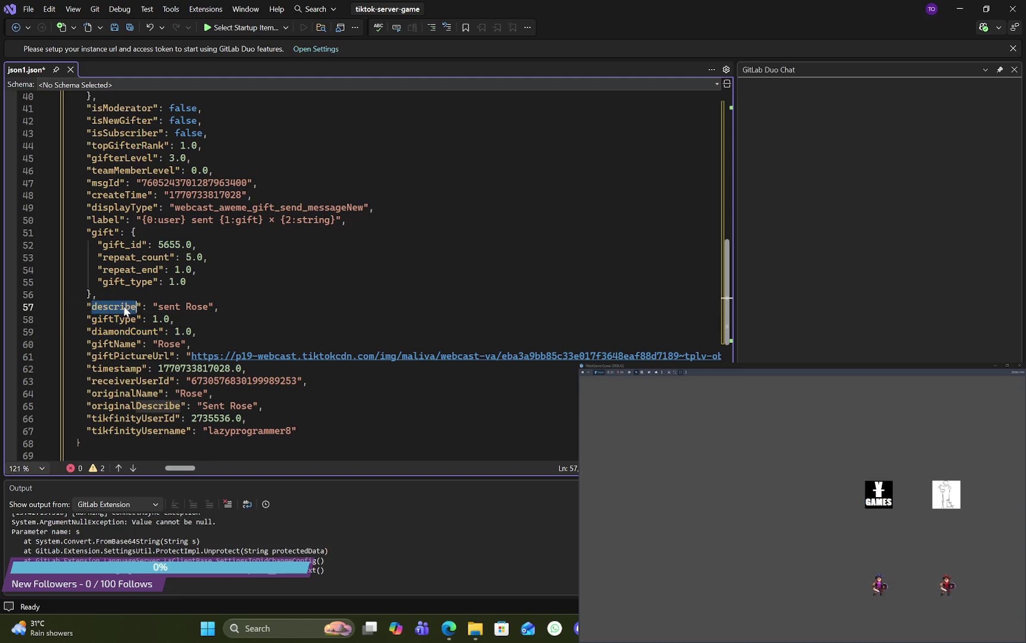
scroll(191, 312, "up", 1)
scroll(191, 310, "up", 4)
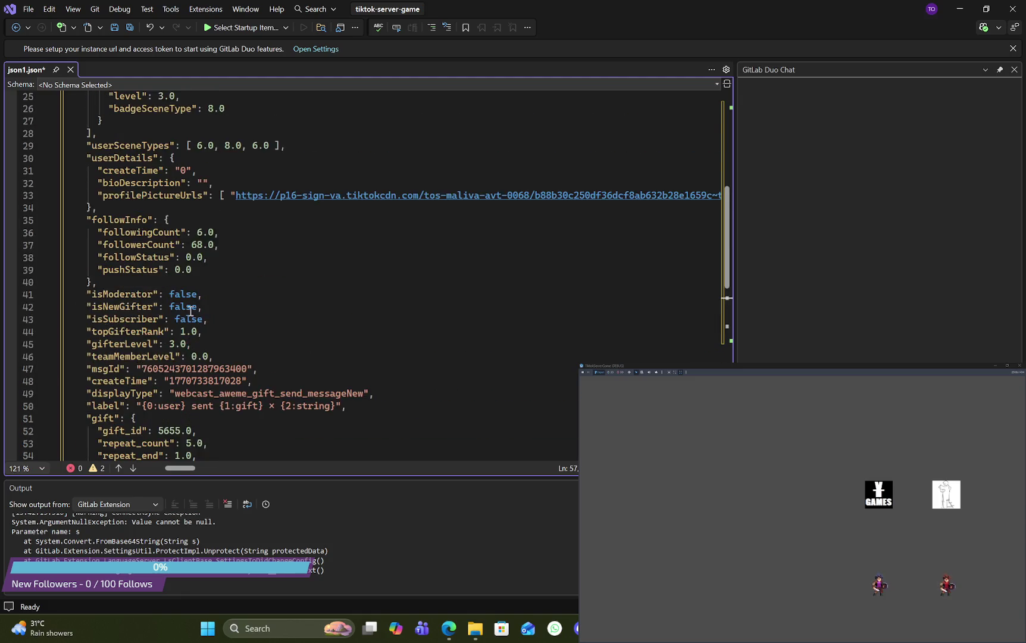
scroll(191, 310, "down", 2)
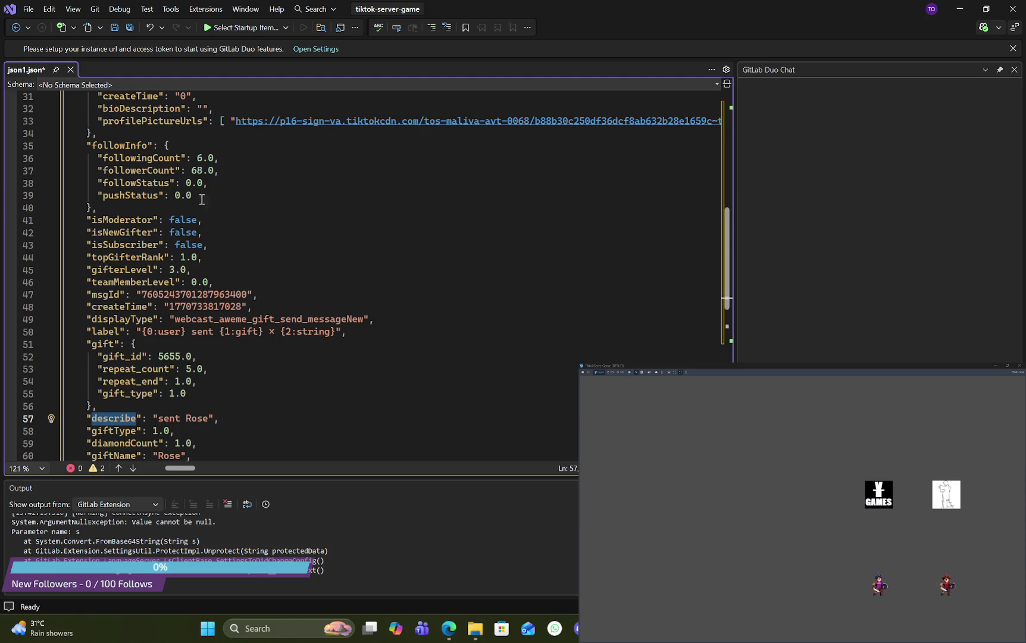
double_click(149, 222)
double_click(136, 233)
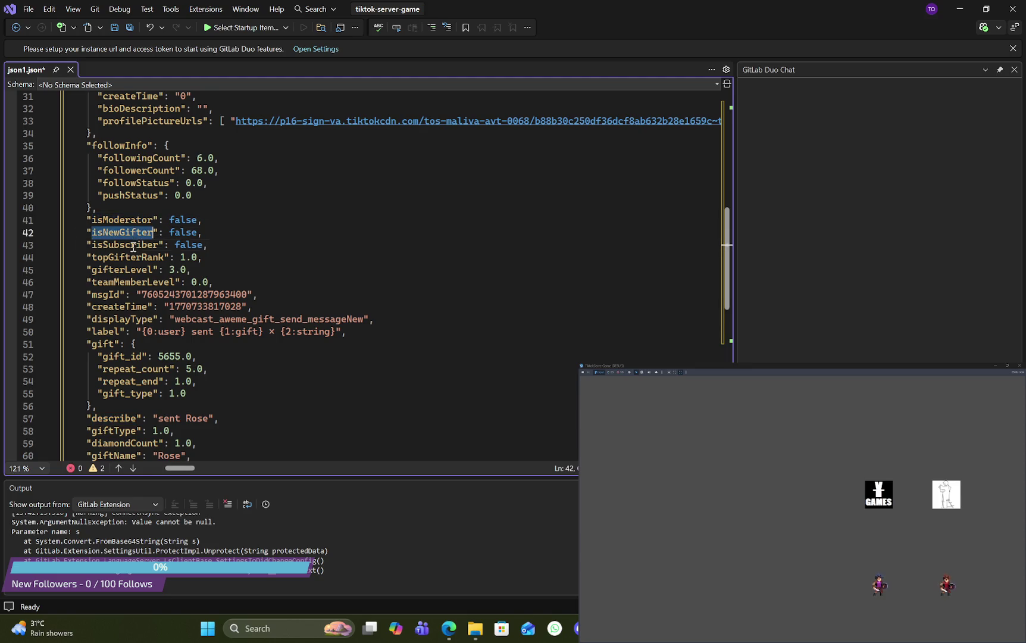
double_click(137, 246)
double_click(140, 258)
left_click(143, 271)
double_click(143, 271)
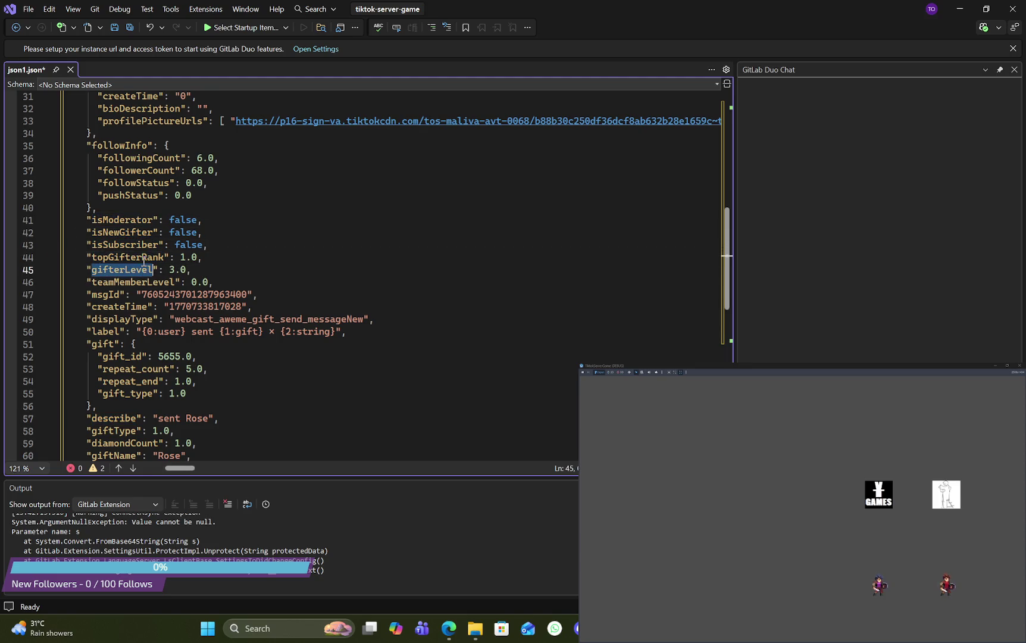
double_click(141, 258)
double_click(137, 246)
double_click(134, 233)
double_click(136, 223)
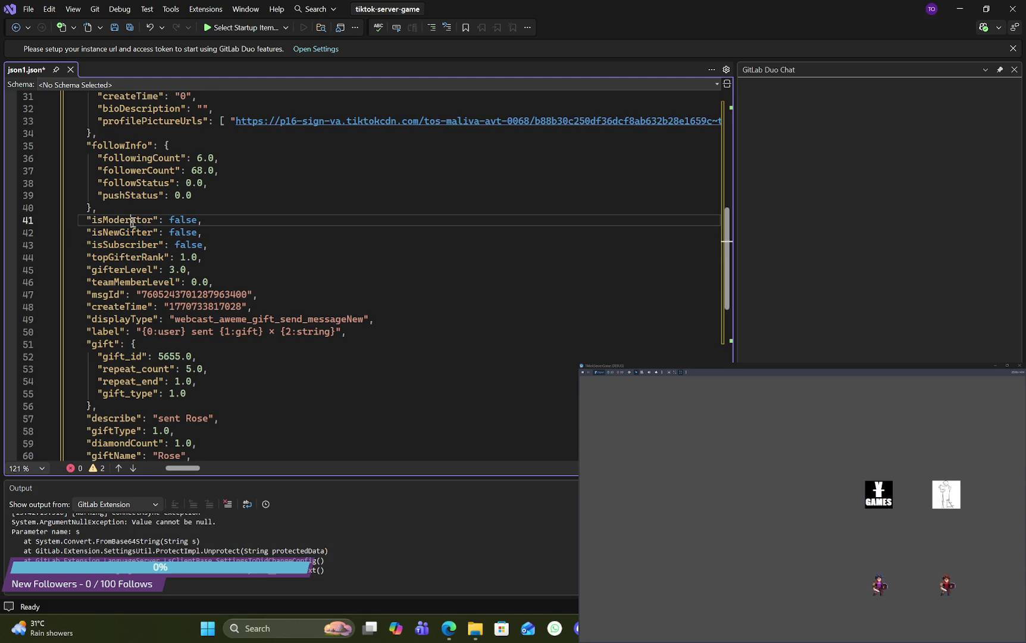
double_click(146, 233)
double_click(143, 246)
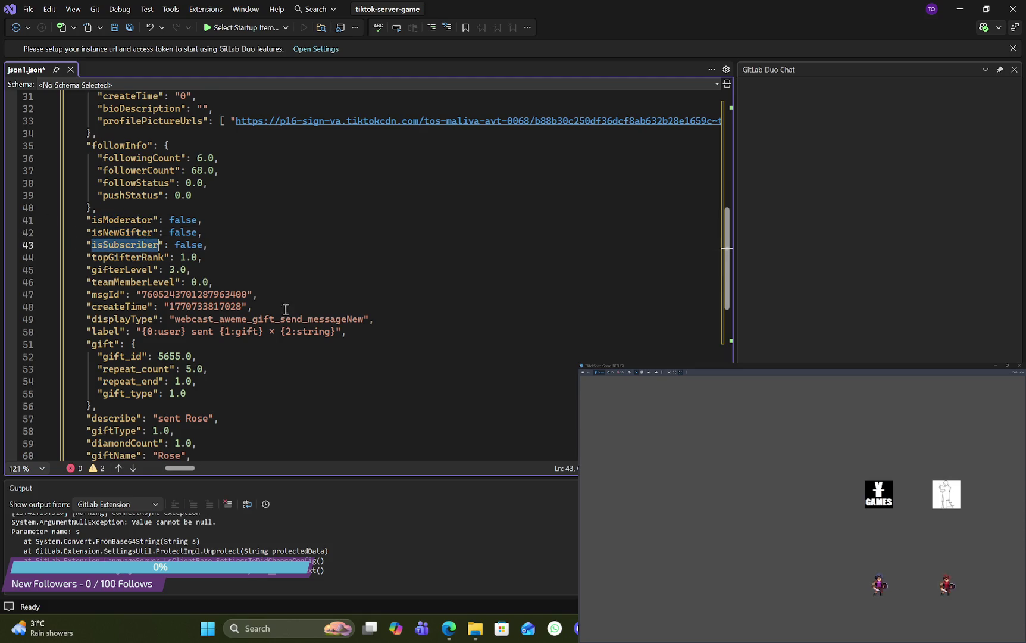
Step: Highlight the topGifterRank, gifterLevel and teamMemberLevel keys further down, then the describe key
scroll(197, 277, "down", 1)
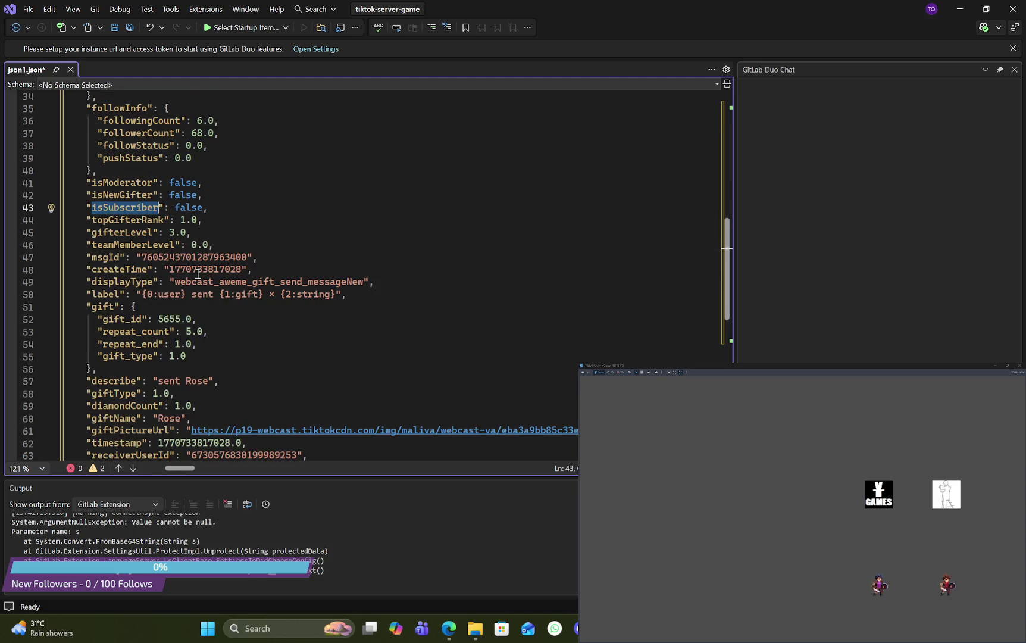
double_click(141, 222)
double_click(143, 236)
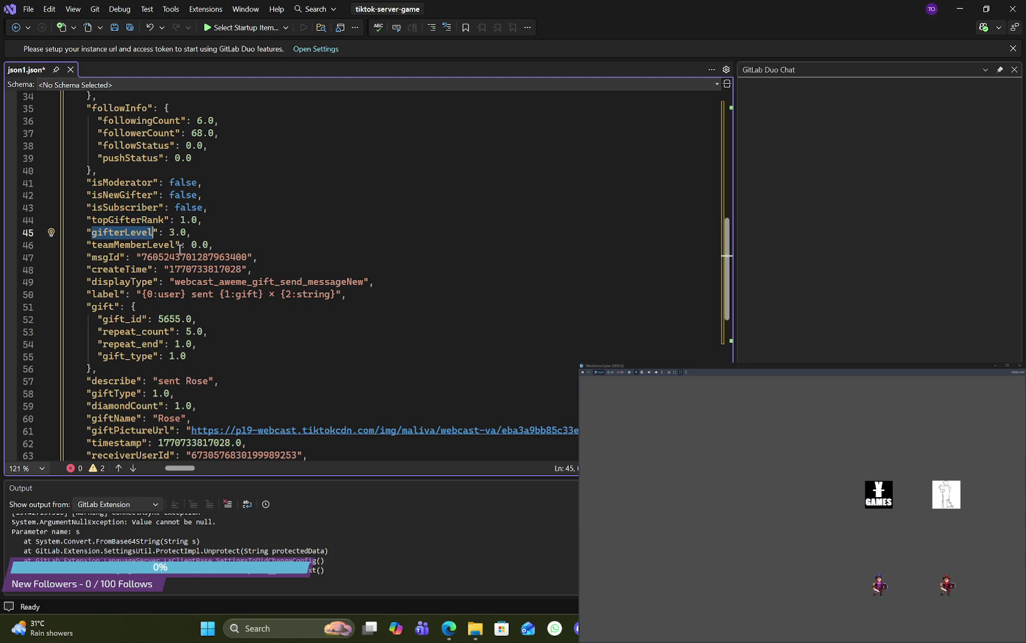
double_click(159, 247)
scroll(196, 262, "down", 4)
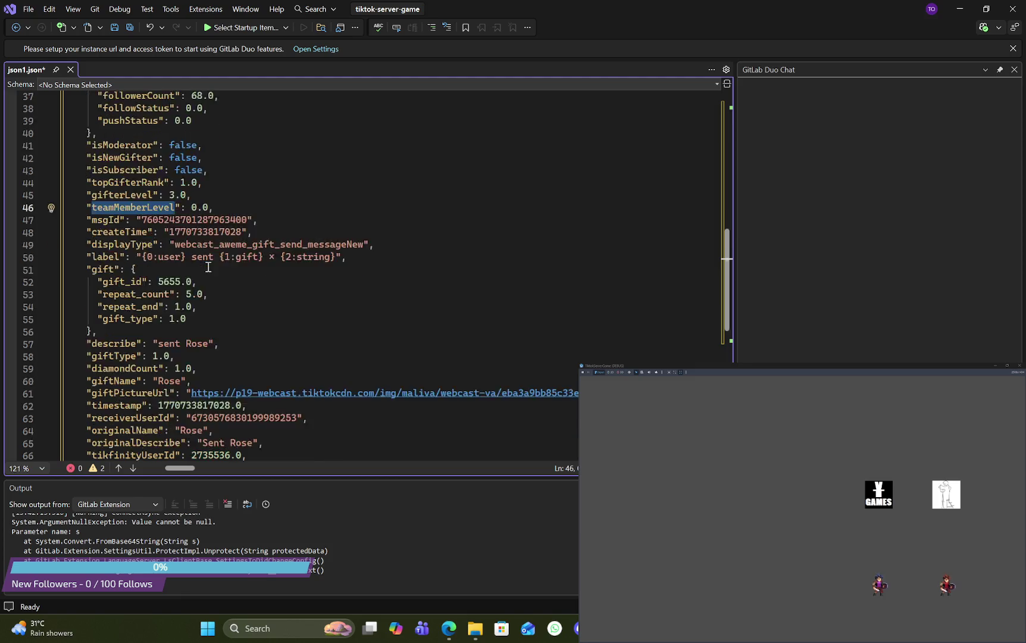
scroll(195, 263, "up", 1)
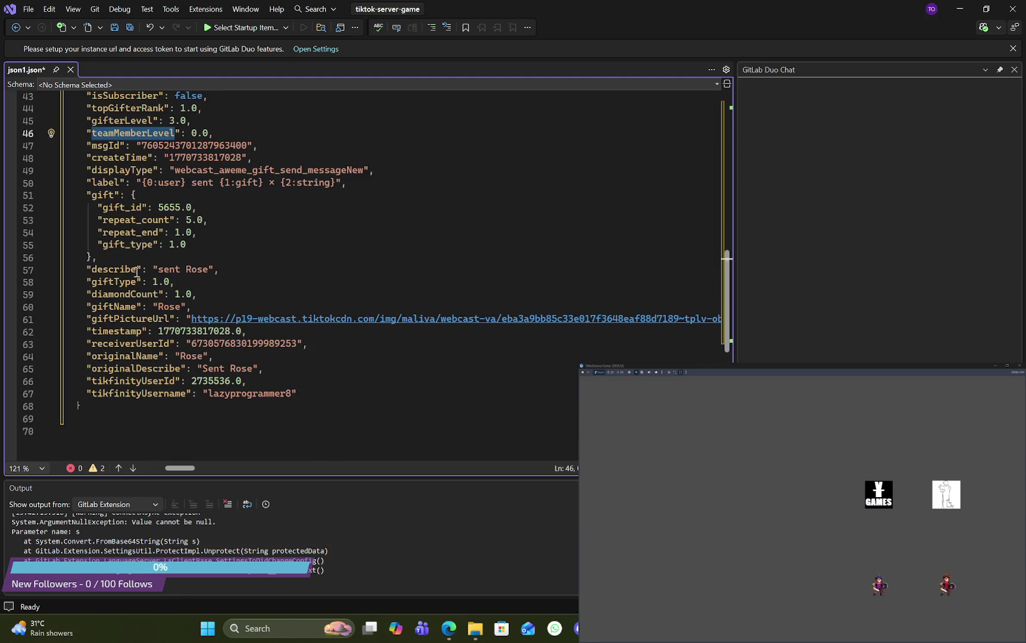
double_click(136, 271)
left_click(153, 307)
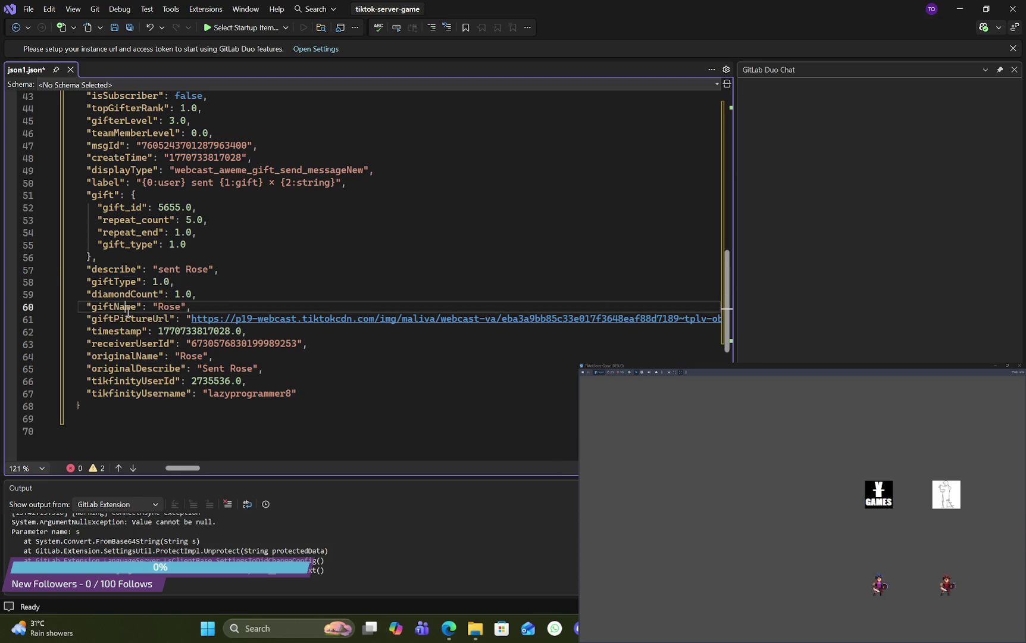
Step: Scroll json1.json back to the top and bring TikFinity to the front
scroll(230, 294, "up", 9)
scroll(230, 294, "up", 3)
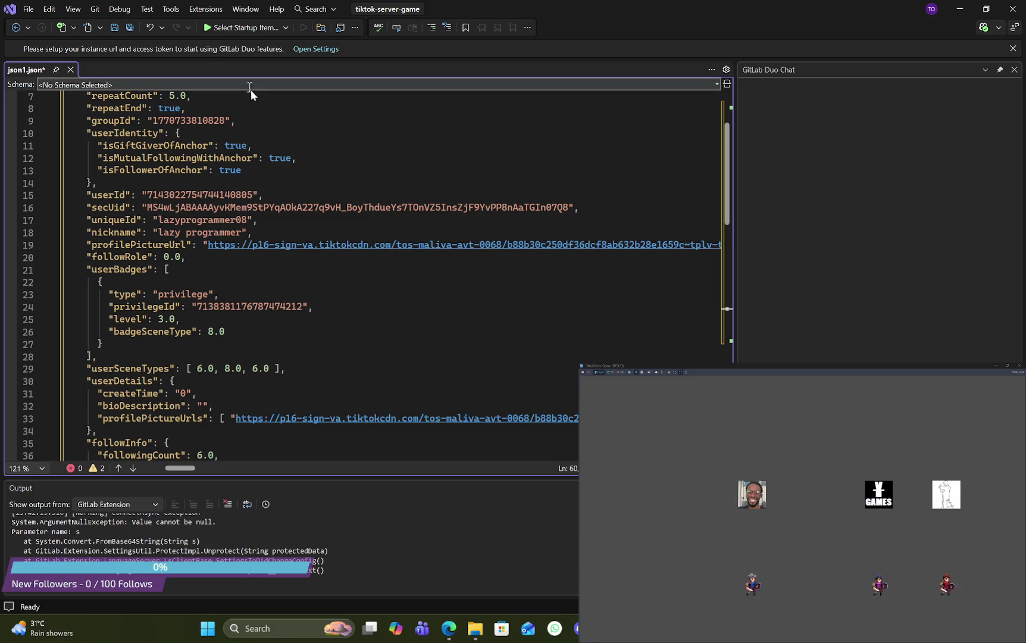
scroll(293, 143, "up", 2)
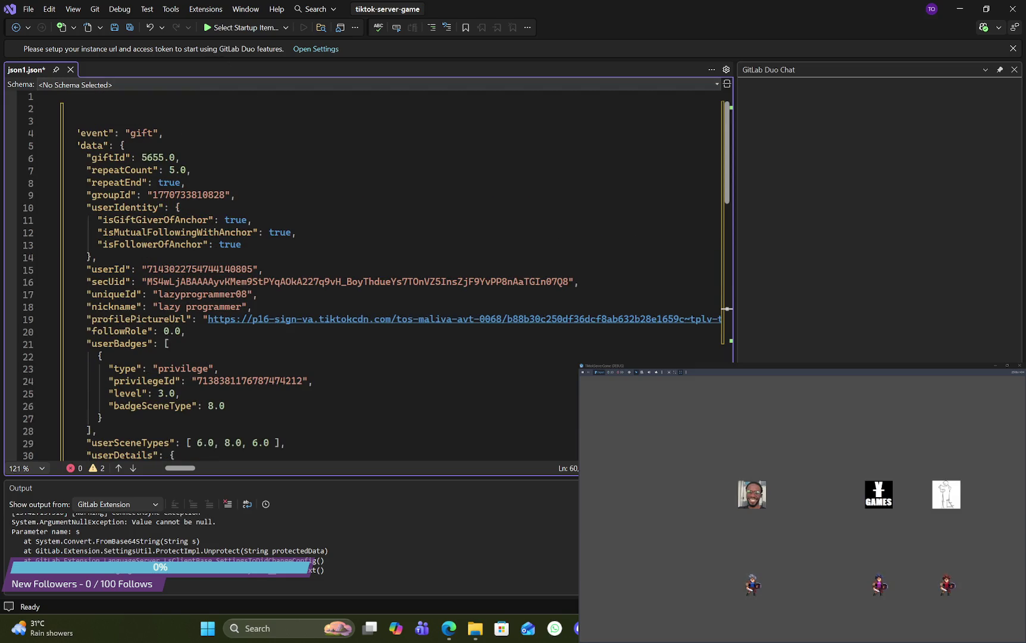
key("alt+Tab")
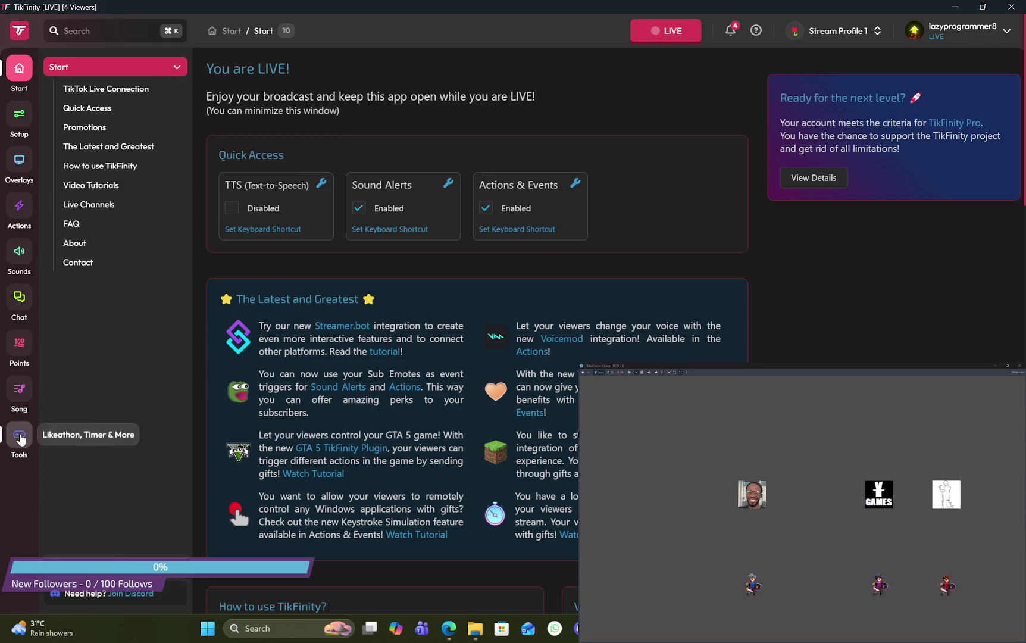
Step: Find the Event API endpoint ws://localhost:21213/ under TikFinity's Tools, then minimise TikFinity
left_click(19, 435)
left_click(65, 212)
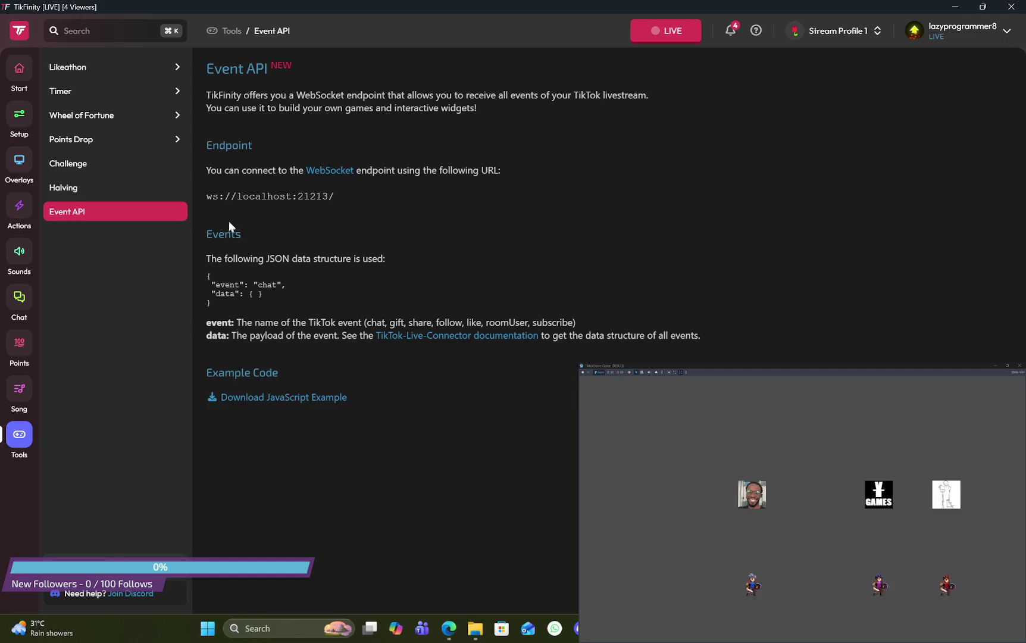
left_click_drag(208, 202, 350, 198)
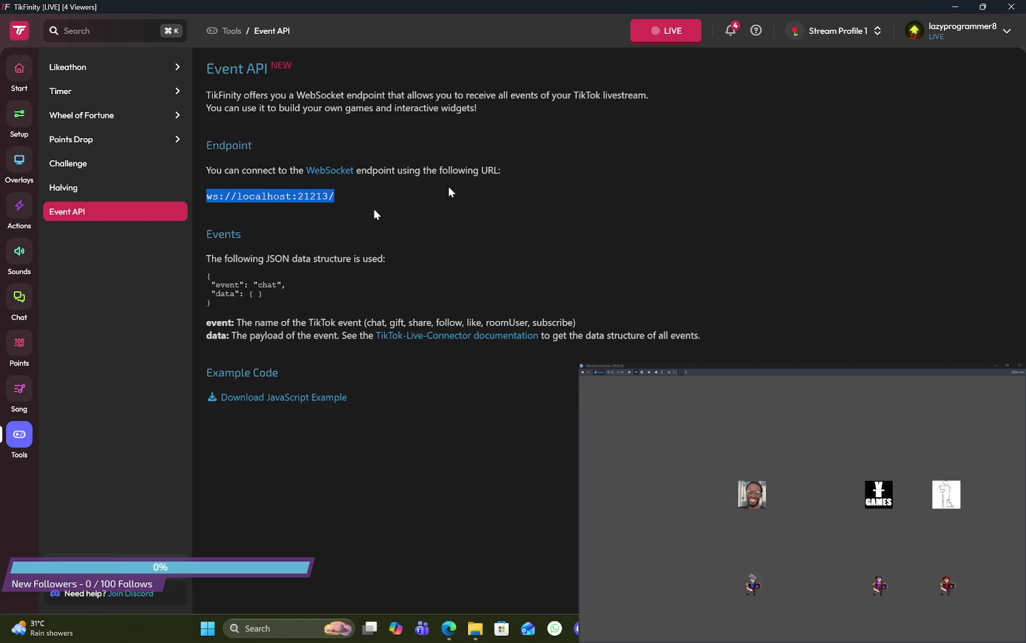
left_click(956, 7)
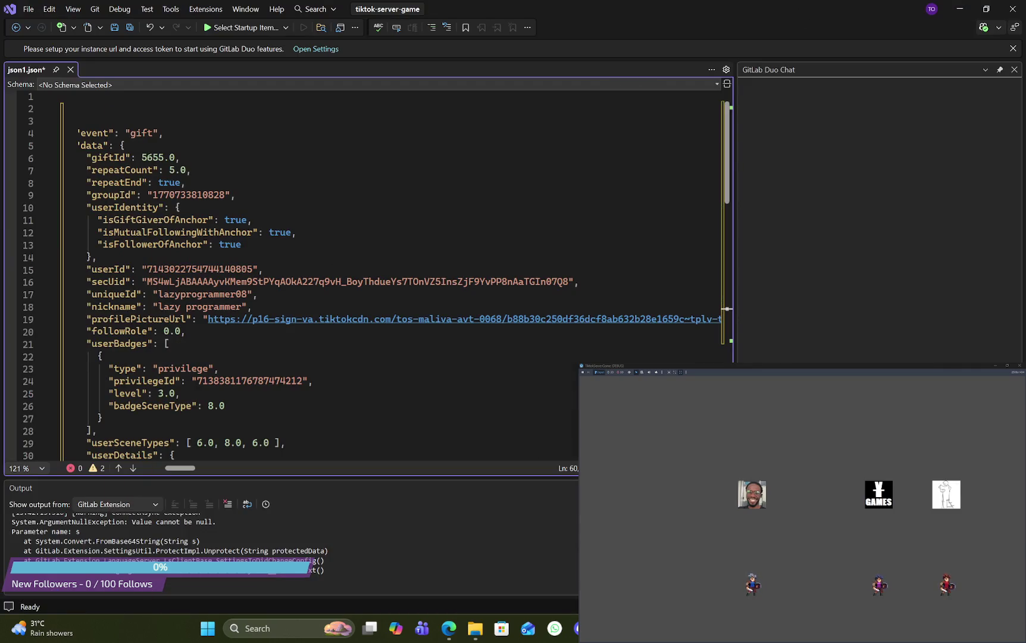
key("alt+Tab")
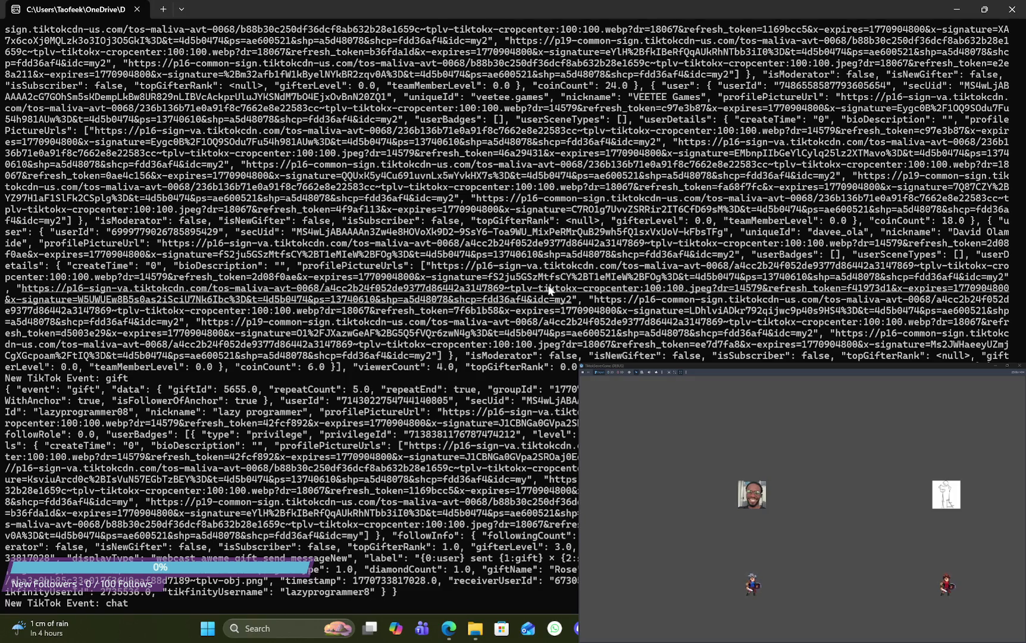
left_click(965, 14)
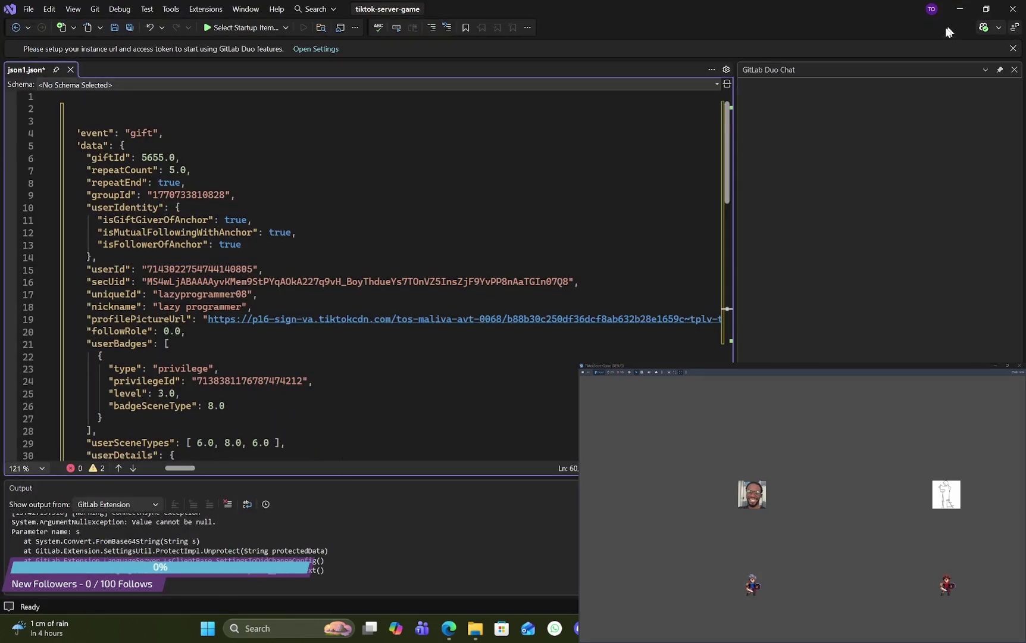
scroll(451, 286, "down", 16)
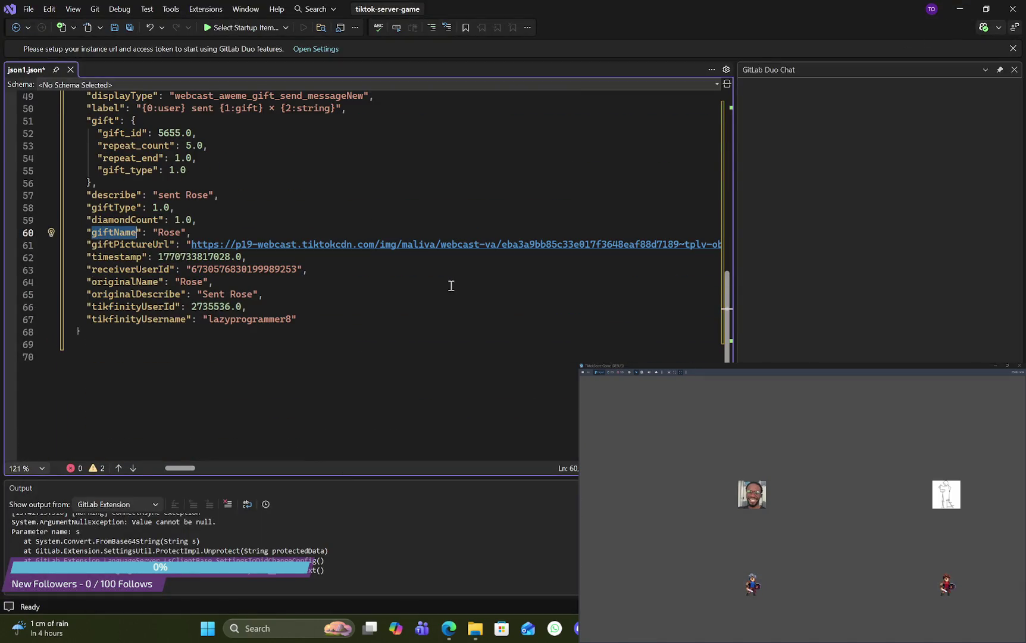
left_click(476, 256)
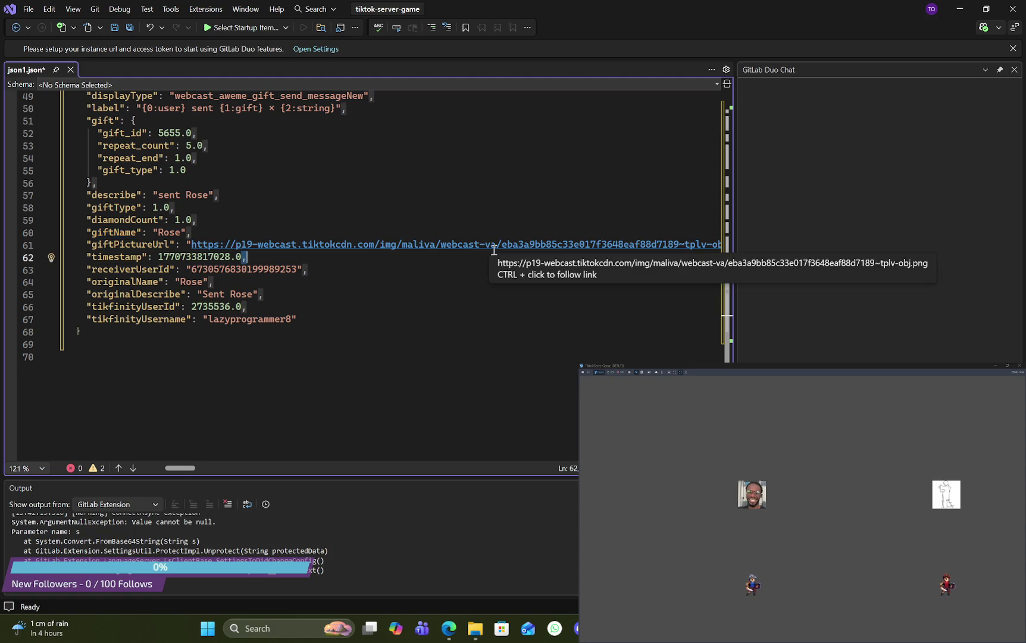
scroll(494, 250, "up", 2)
scroll(494, 250, "up", 3)
left_click(959, 9)
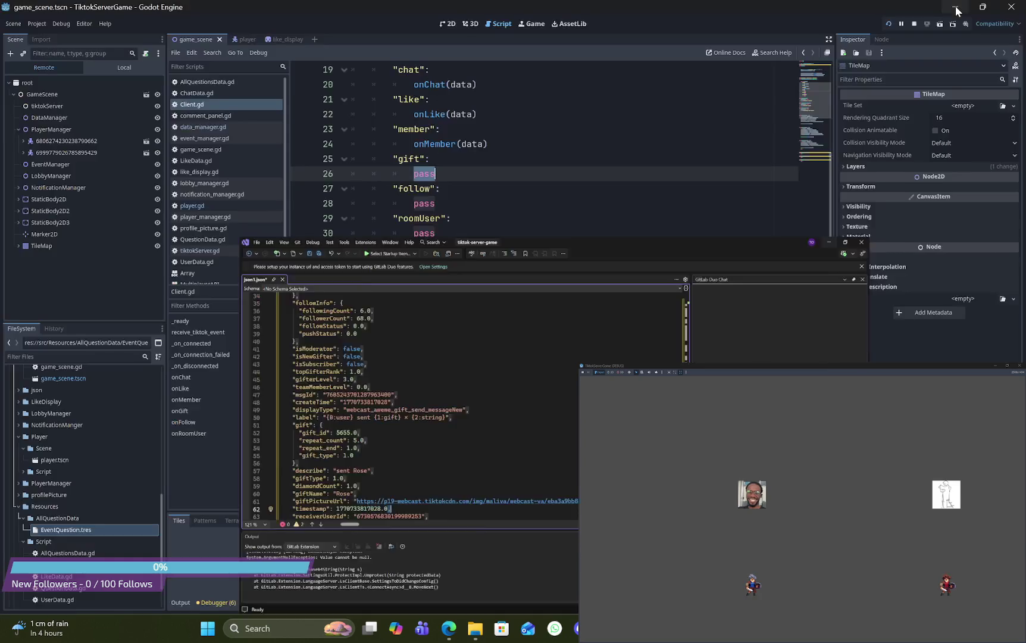
scroll(580, 145, "up", 3)
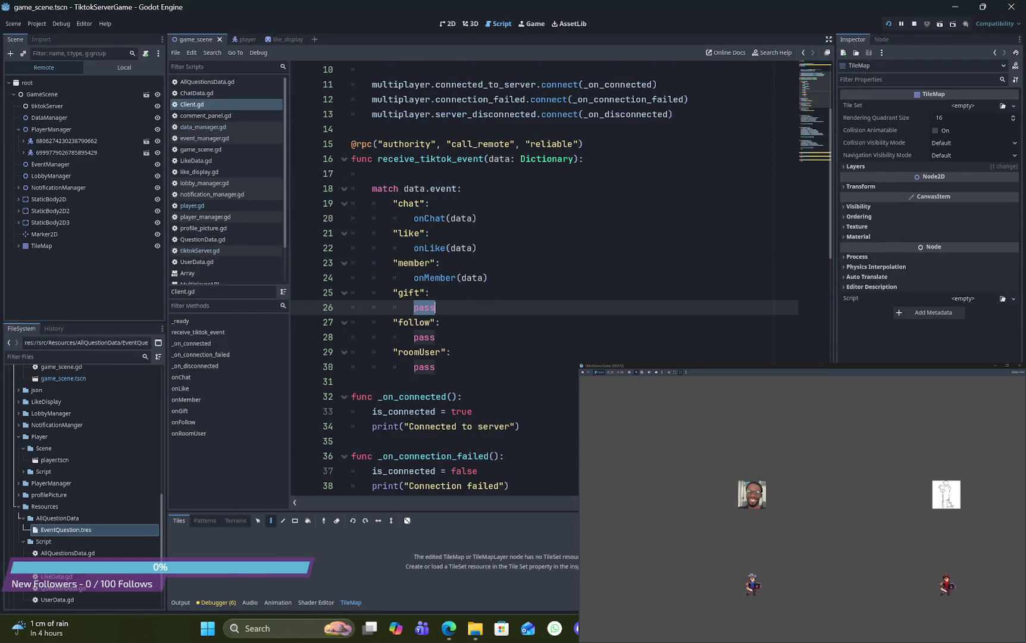
key("alt+Tab")
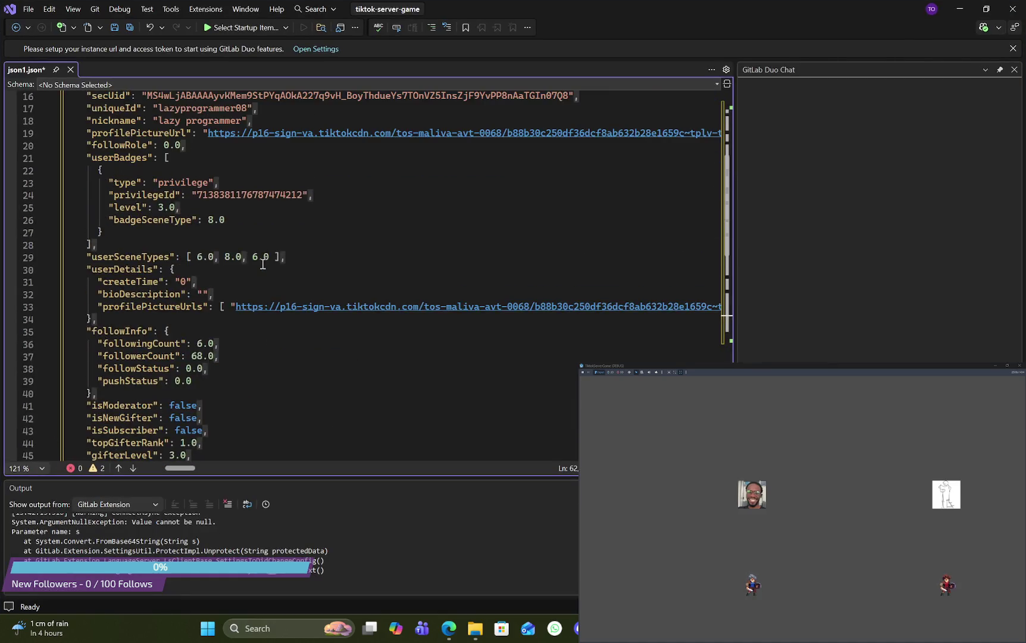
scroll(263, 264, "up", 5)
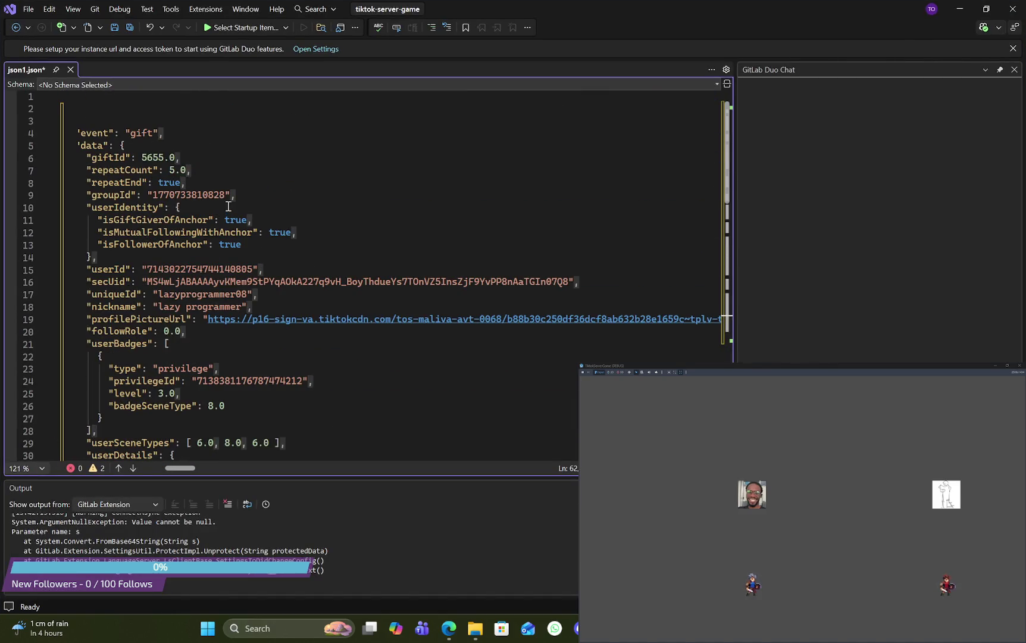
double_click(198, 194)
left_click(176, 184)
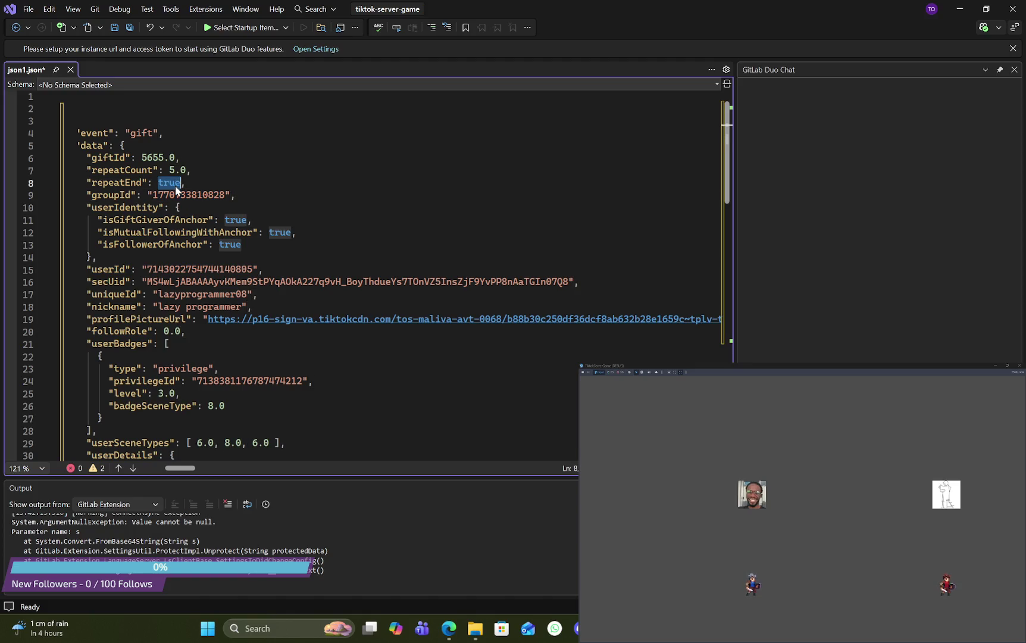
double_click(187, 194)
double_click(234, 220)
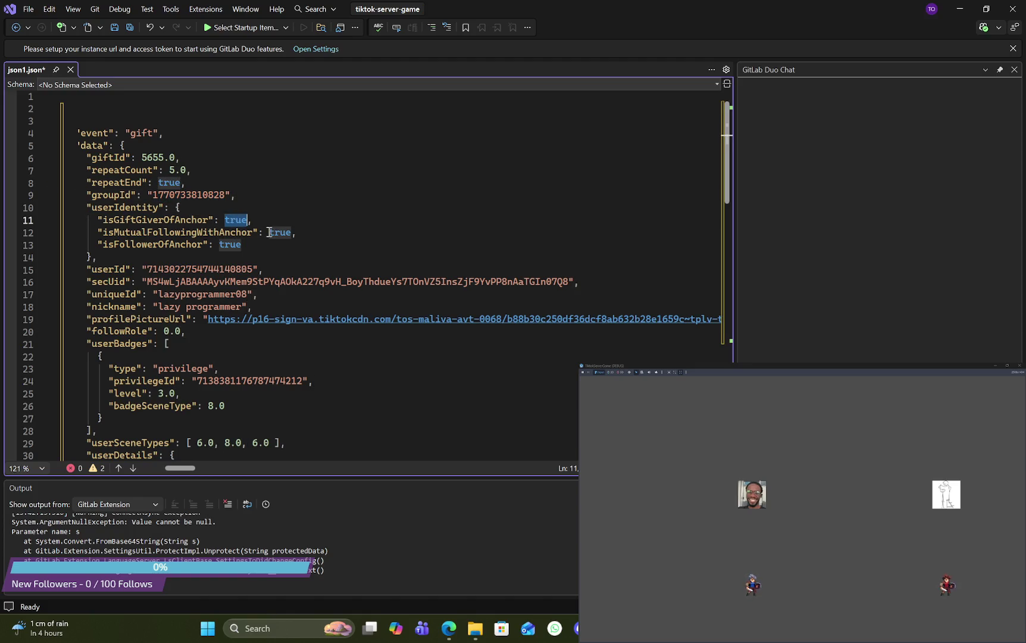
double_click(279, 232)
left_click(310, 287)
double_click(310, 285)
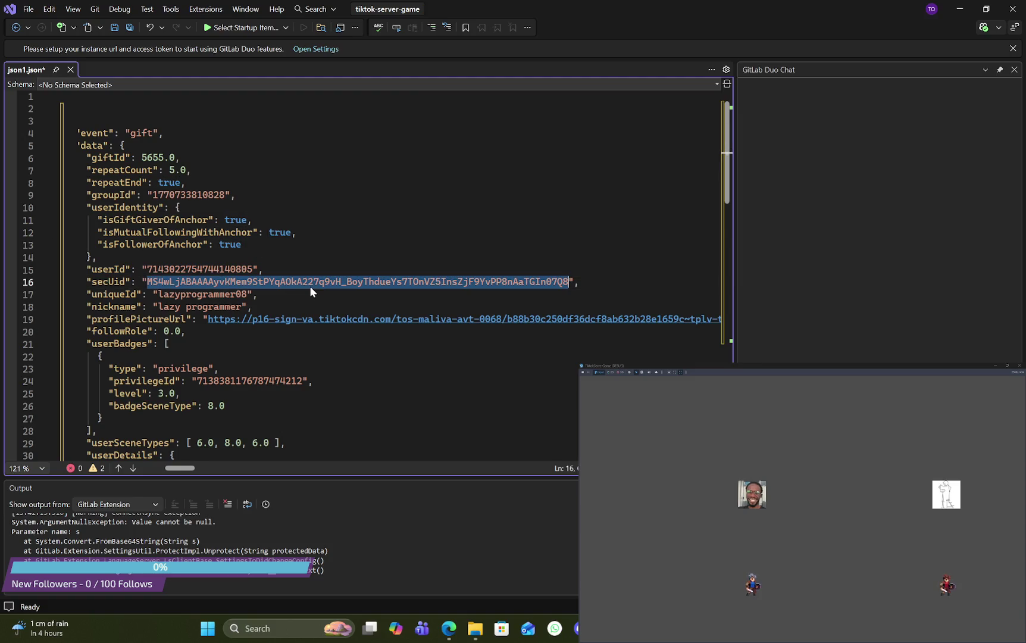
double_click(222, 295)
double_click(221, 309)
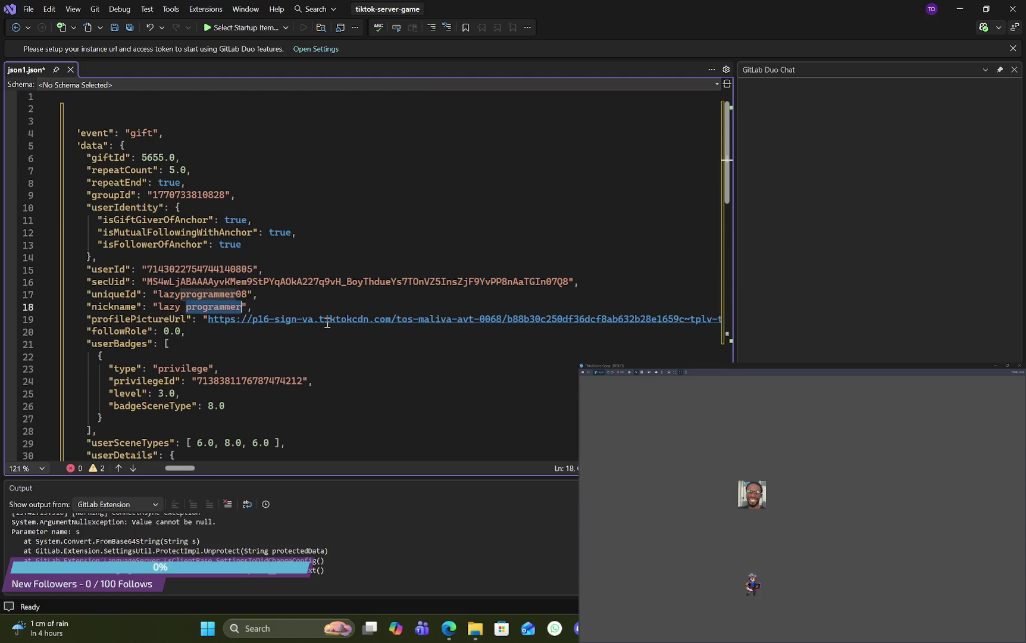
double_click(327, 319)
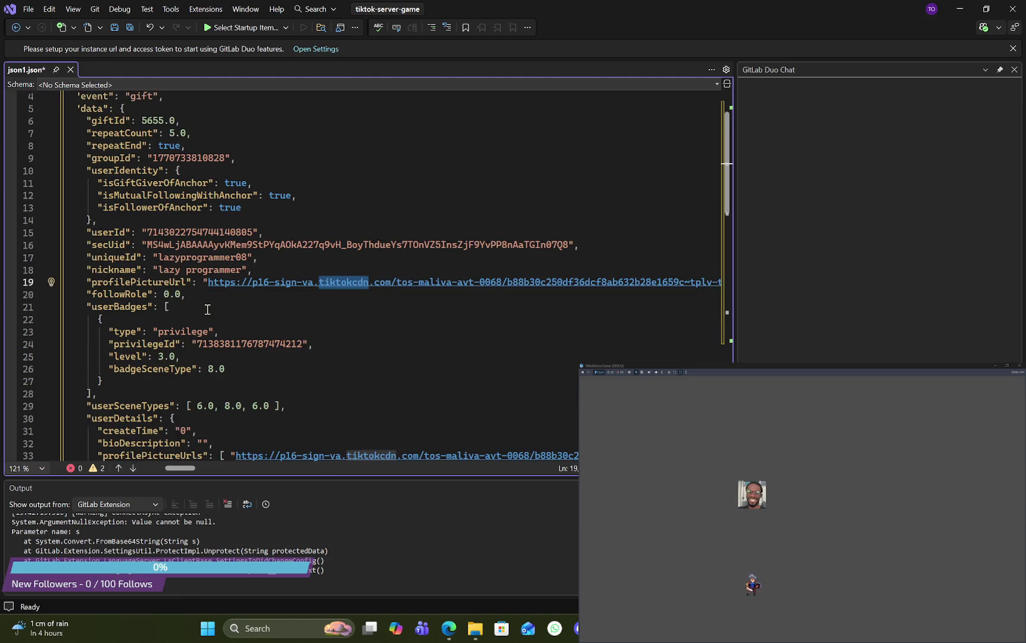
scroll(207, 310, "down", 1)
double_click(195, 333)
double_click(264, 344)
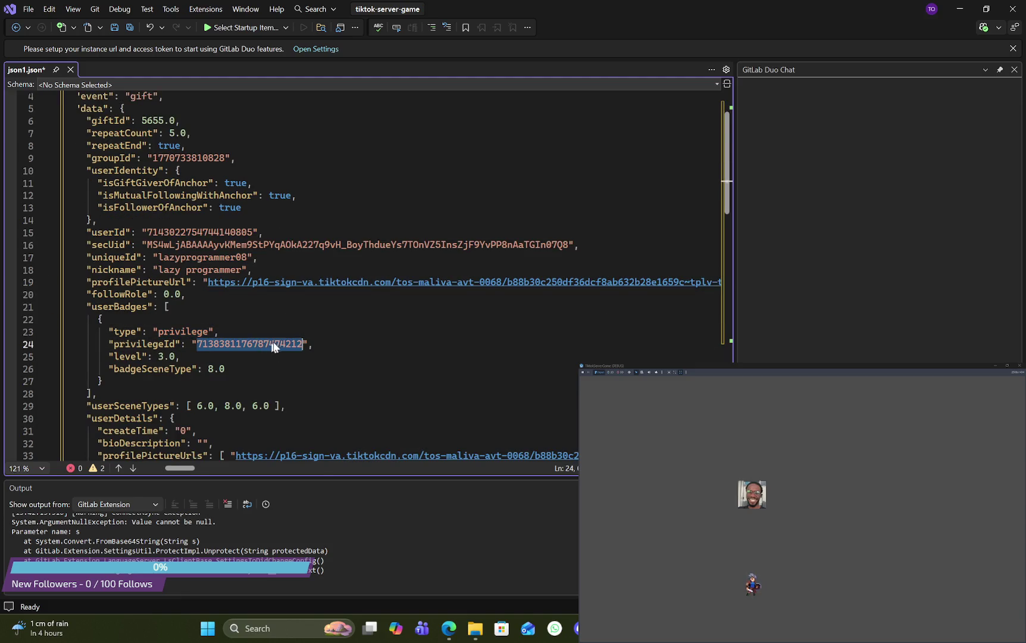
scroll(275, 341, "down", 4)
scroll(276, 342, "up", 5)
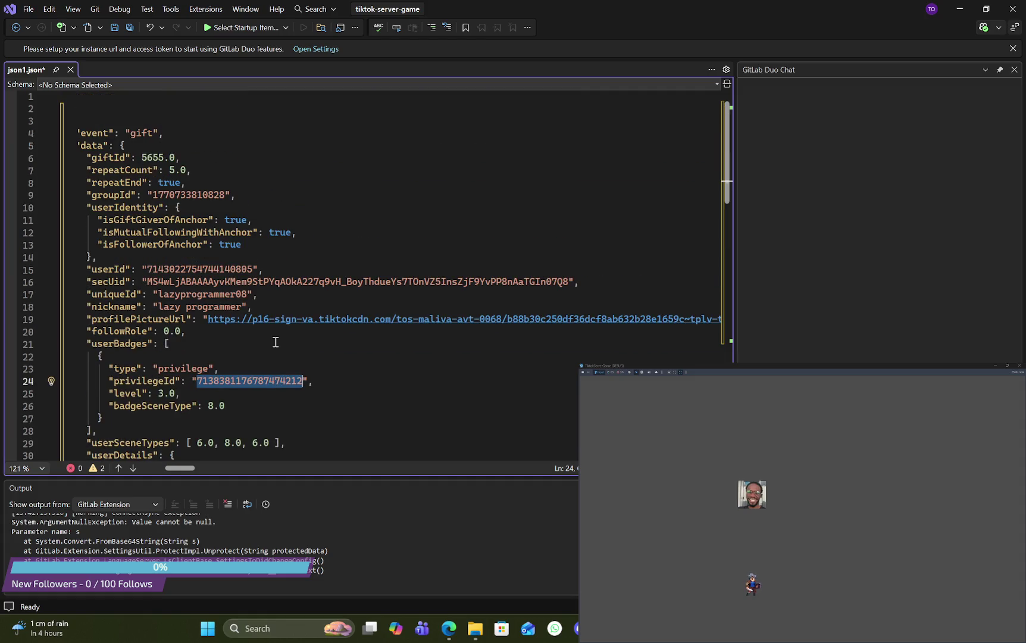
double_click(110, 158)
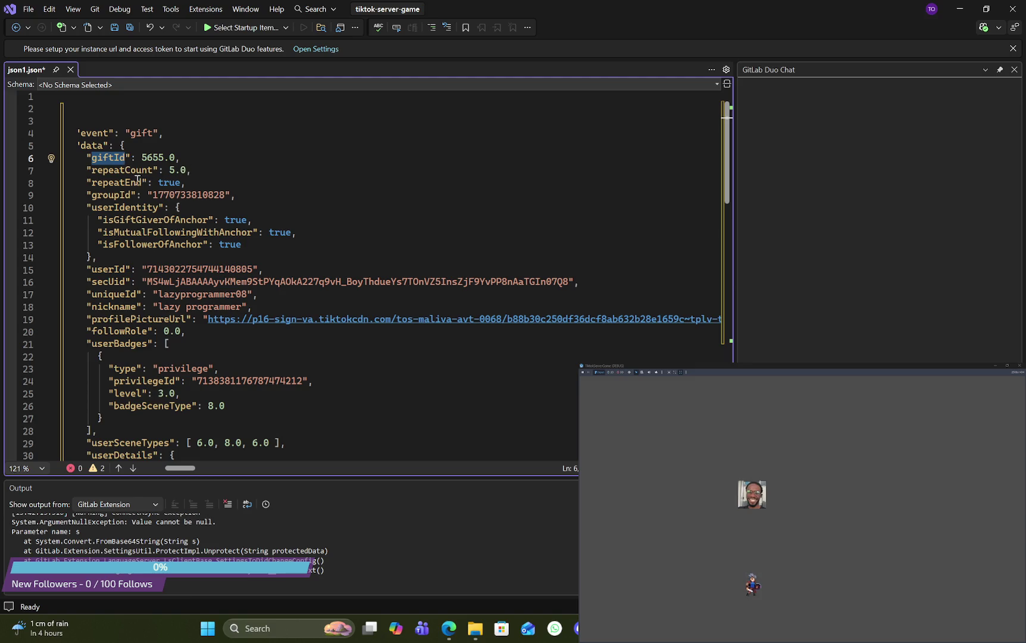
double_click(136, 171)
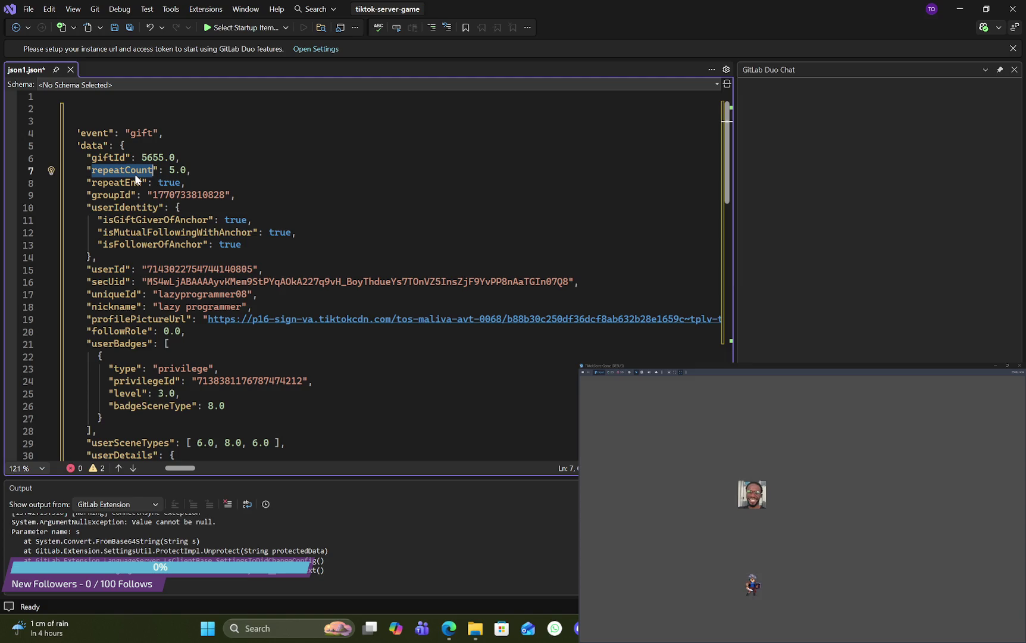
scroll(191, 220, "down", 7)
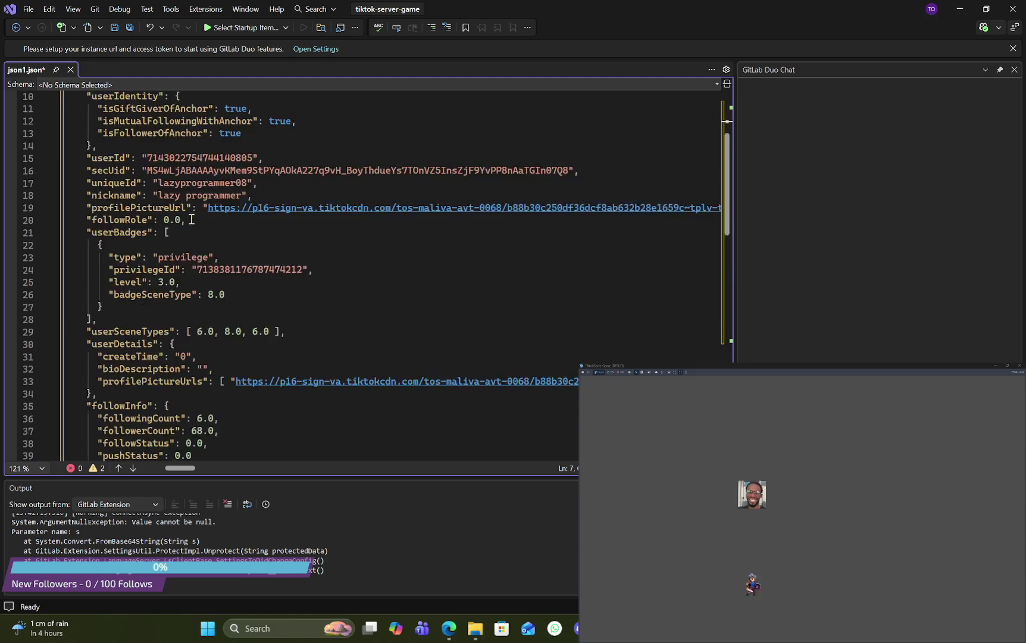
scroll(191, 220, "down", 9)
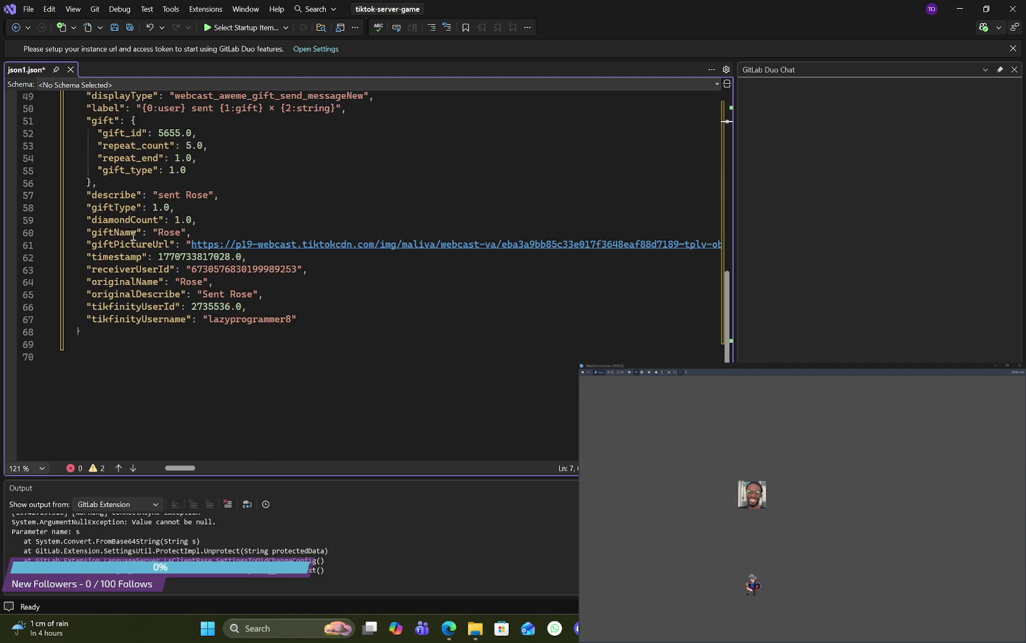
double_click(128, 233)
double_click(172, 233)
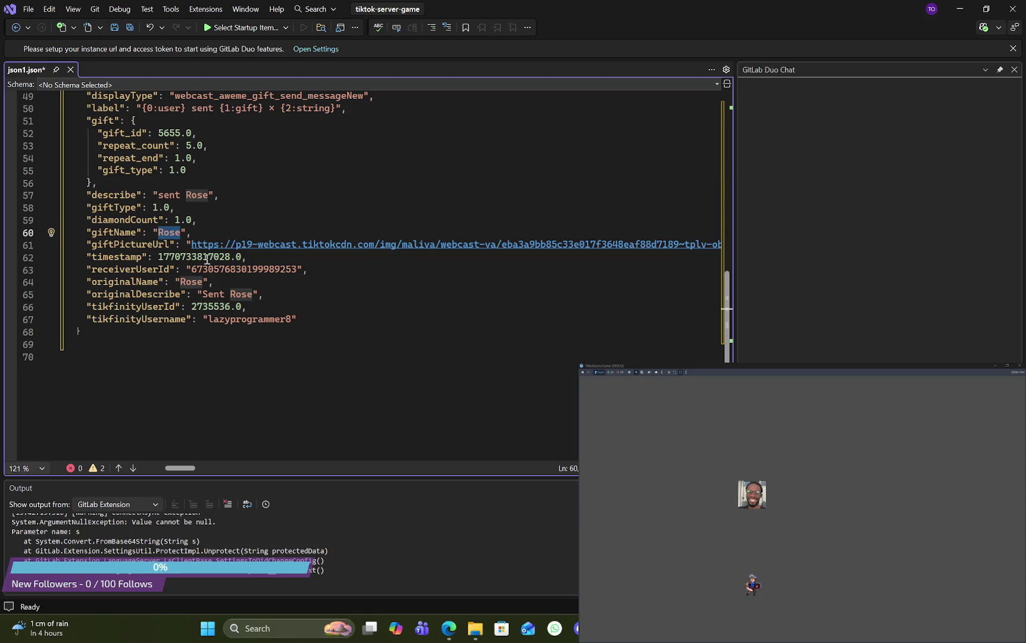
left_click_drag(173, 220, 194, 221)
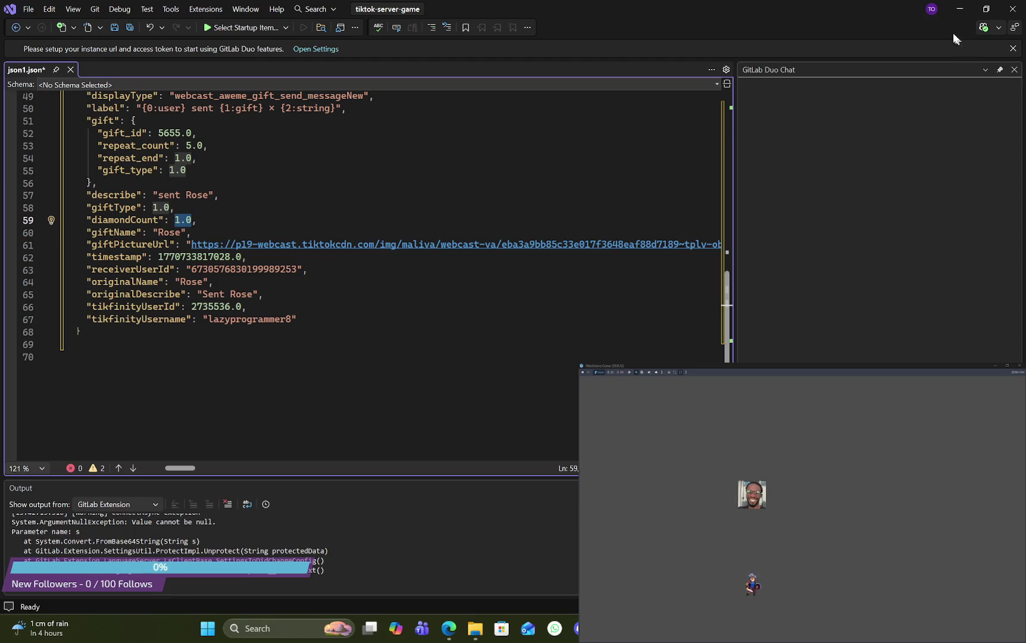
Step: Minimise Visual Studio and select the pass stubs under Client.gd's follow and roomUser cases
left_click(958, 8)
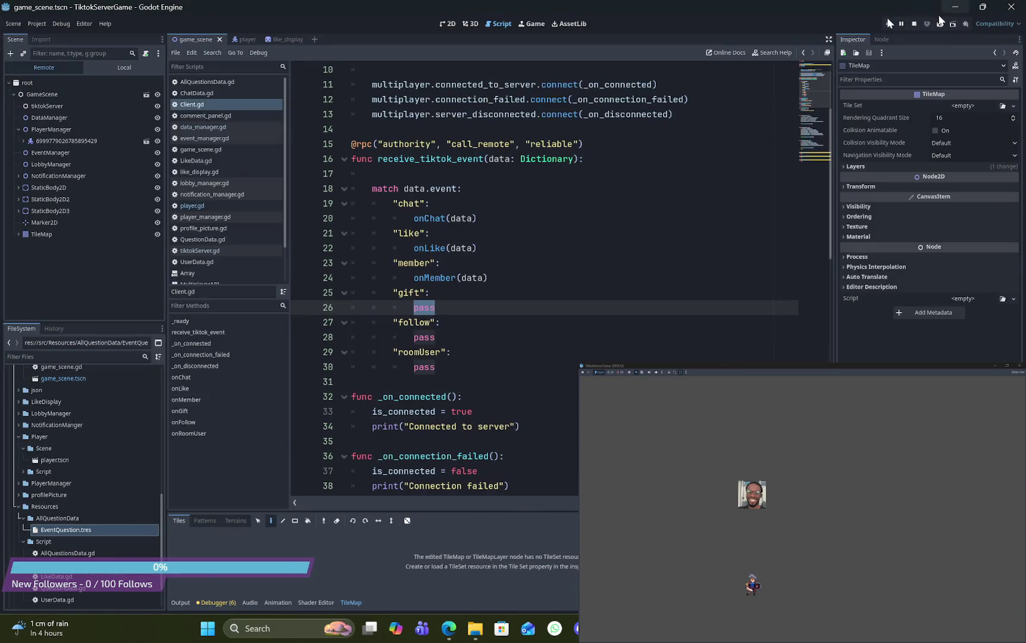
double_click(425, 337)
double_click(423, 366)
scroll(467, 334, "down", 5)
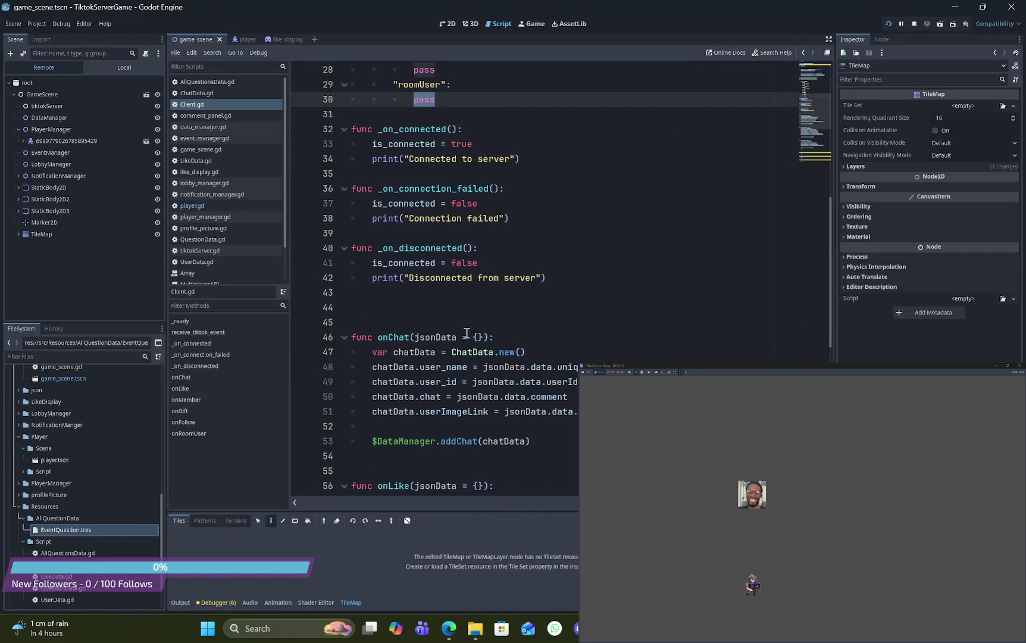
scroll(466, 333, "up", 5)
double_click(424, 292)
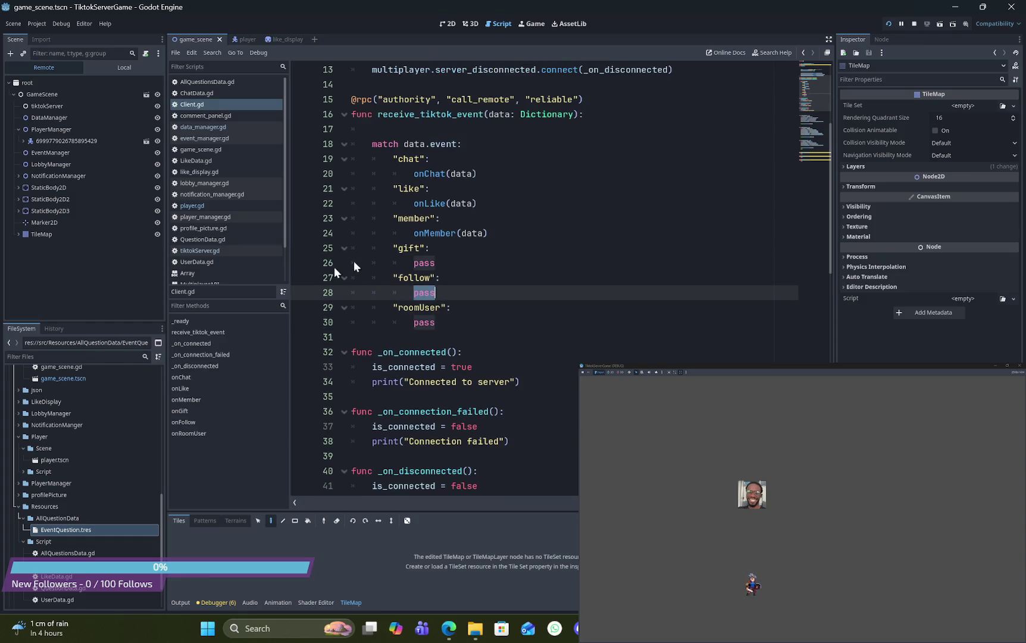
Step: Select the receive_tiktok_event match cases from like through follow and member to review them
left_click(513, 291)
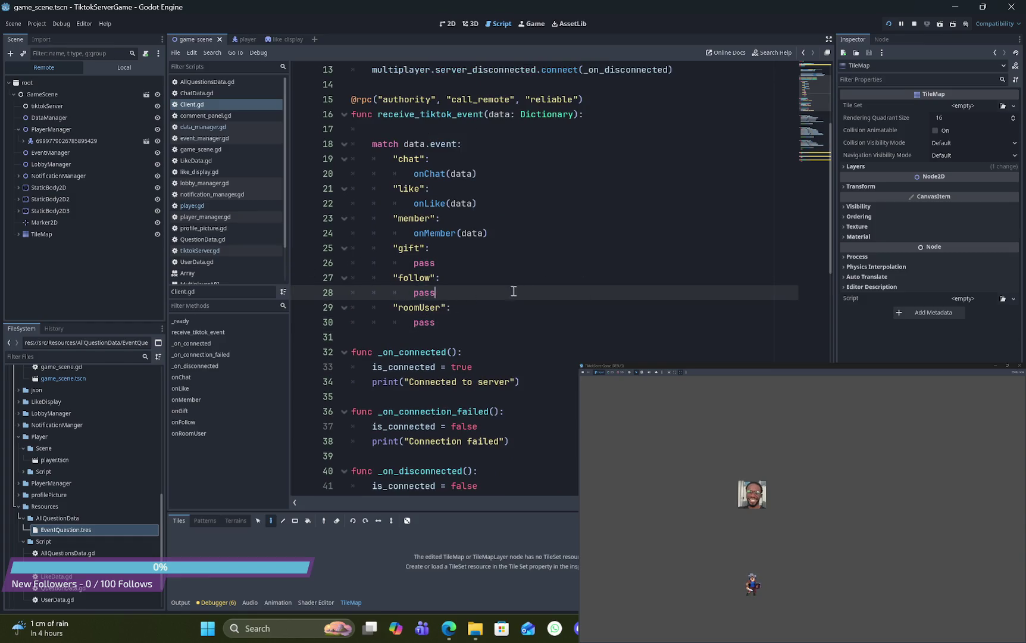
mouse_move(545, 292)
left_mouse_down()
mouse_move(303, 277)
mouse_move(380, 187)
mouse_move(681, 165)
left_mouse_up()
mouse_move(595, 292)
left_mouse_down()
mouse_move(300, 291)
mouse_move(243, 304)
left_mouse_up()
left_click(647, 219)
scroll(648, 219, "down", 15)
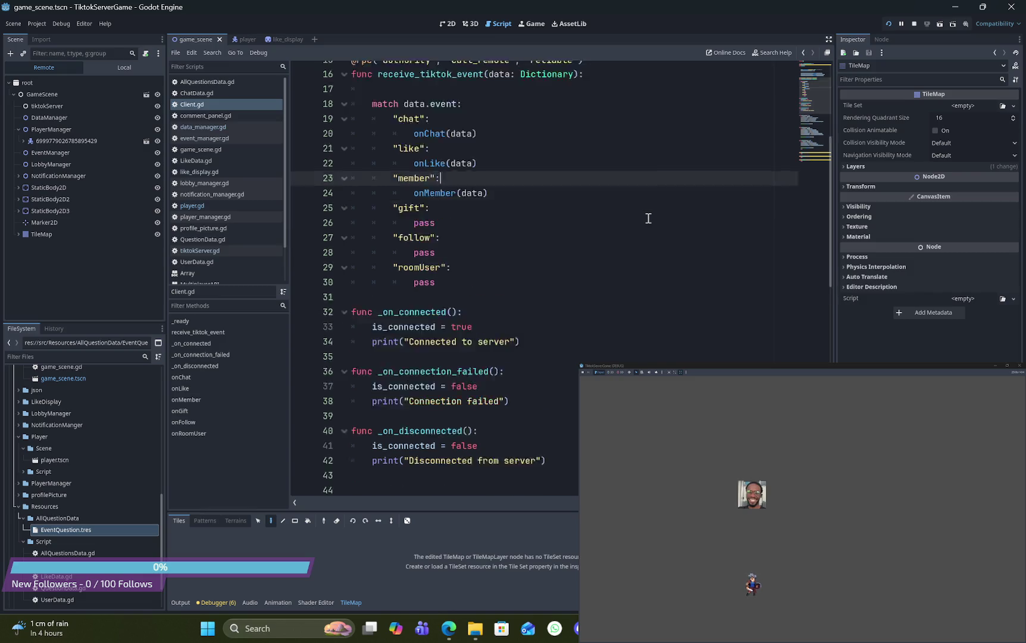
scroll(648, 219, "up", 19)
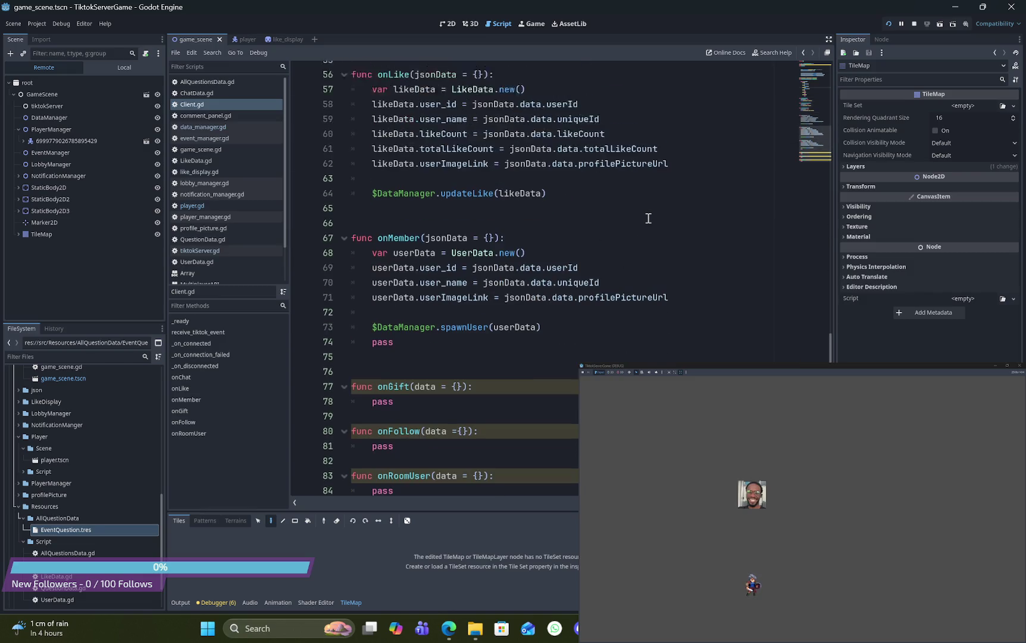